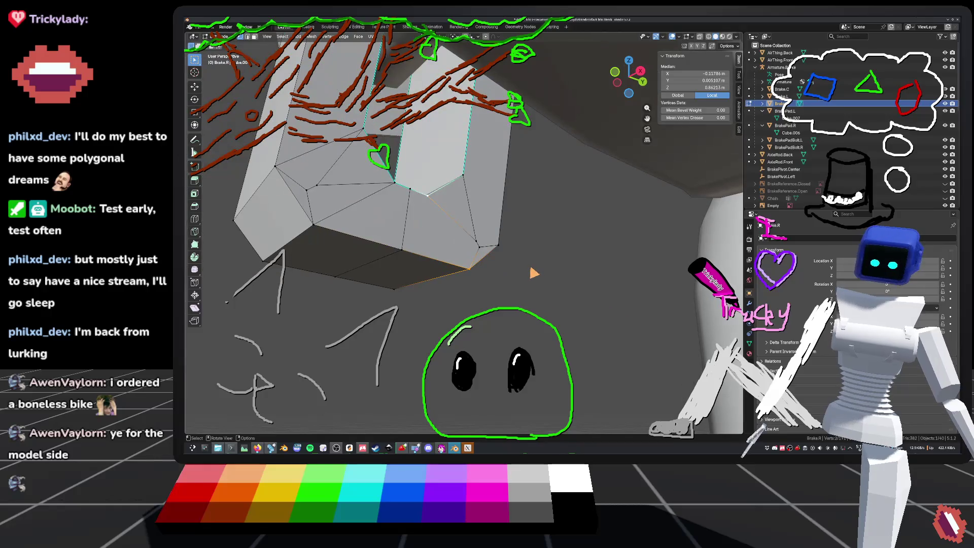
Dissolve the stray vertex on the brake arm's end face, then return to Object Mode.
left_click(500, 247)
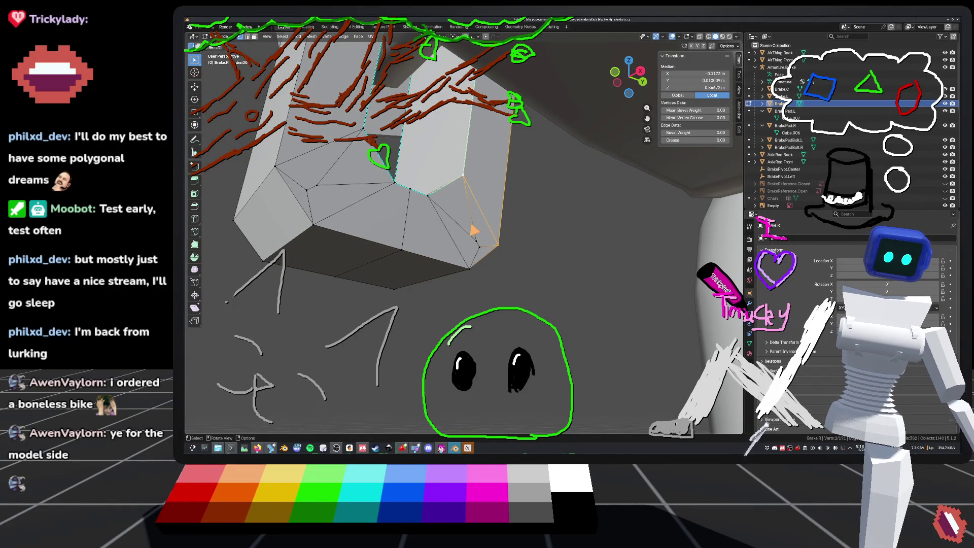
left_click(479, 248)
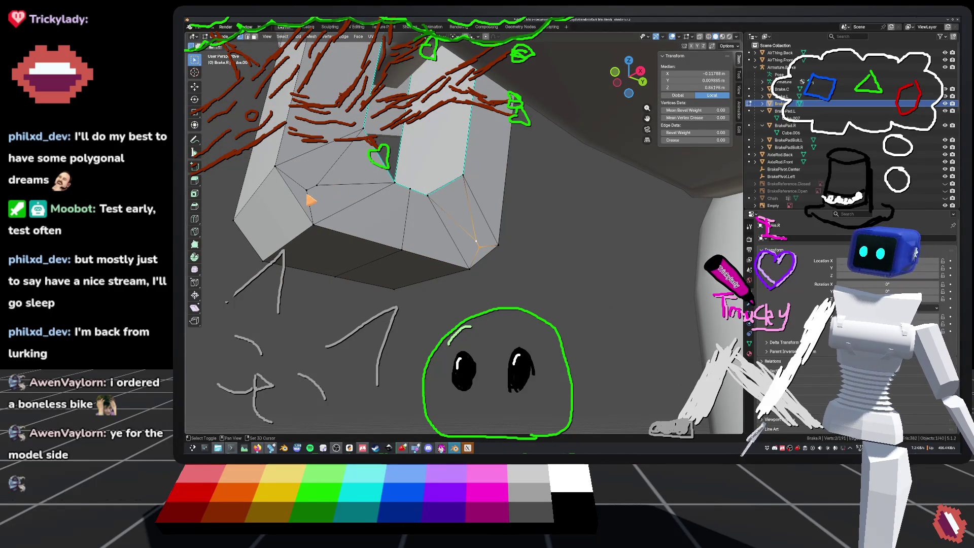
key("ctrl+v")
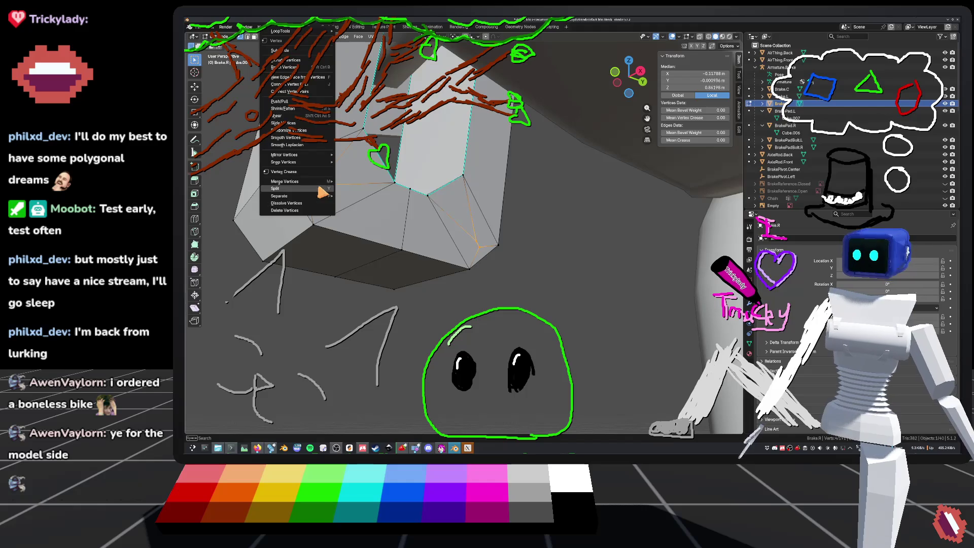
left_click(313, 204)
mouse_move(331, 219)
middle_mouse_down()
mouse_move(426, 224)
mouse_move(454, 213)
mouse_move(428, 211)
mouse_move(534, 262)
mouse_move(504, 230)
mouse_move(464, 322)
mouse_move(512, 309)
middle_mouse_up()
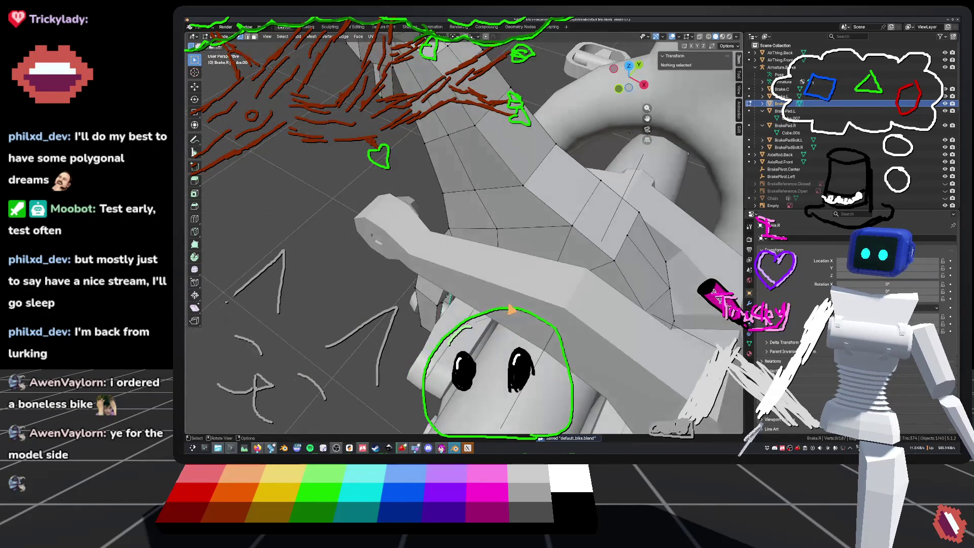
left_click(486, 275)
key("Tab")
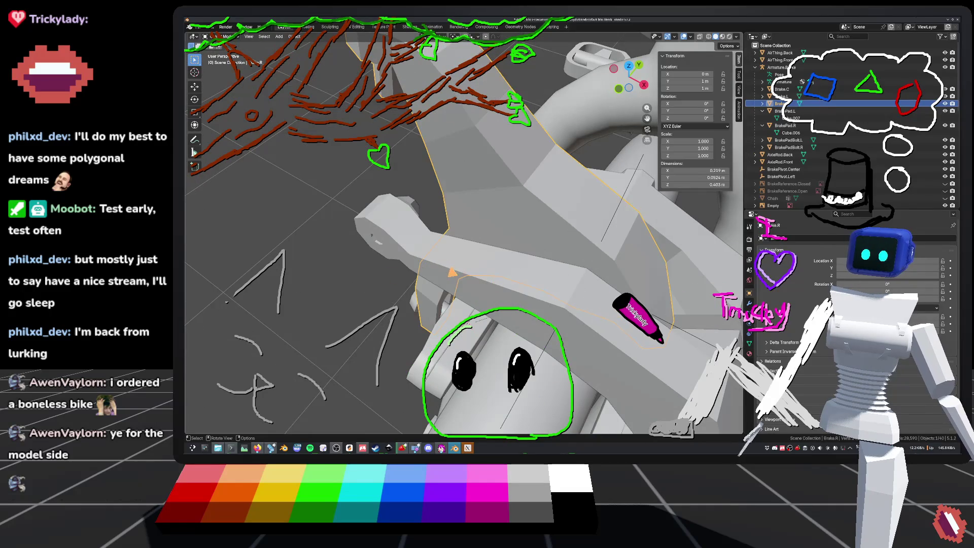
Re-enter Edit Mode on Brake.L and select two vertices forming an edge at its rounded end.
left_click(506, 297)
key("Tab")
middle_click_drag(506, 297, 424, 245)
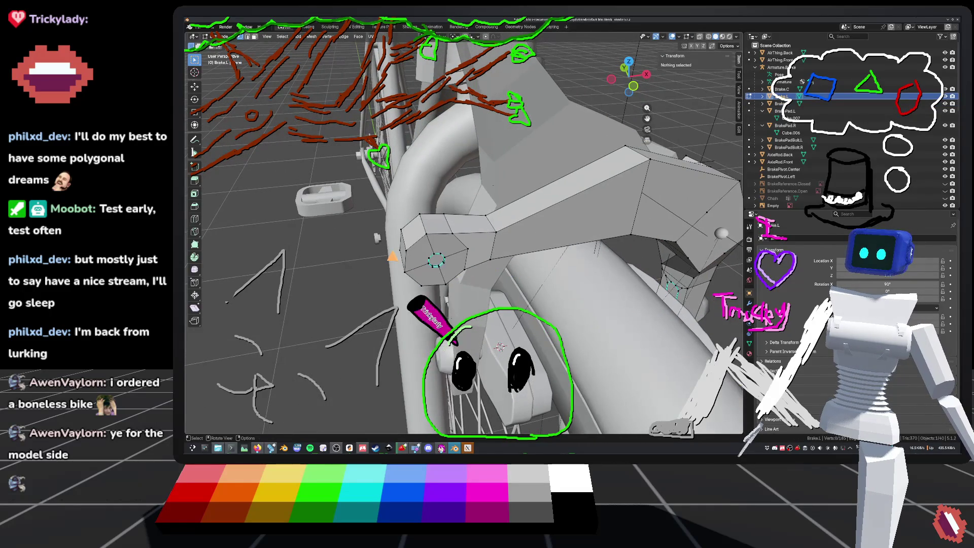
left_click(427, 241, "shift")
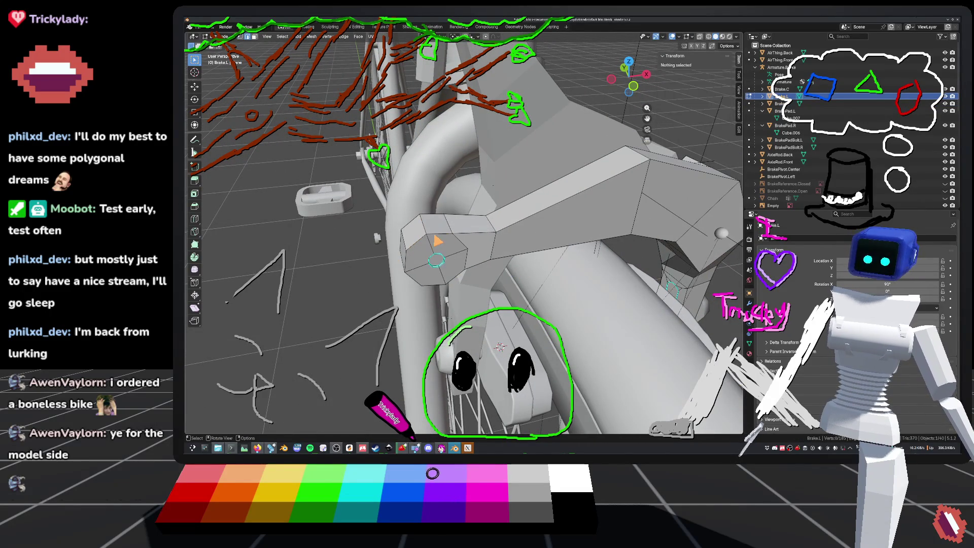
left_click(455, 235, "shift")
mouse_move(436, 260)
middle_mouse_down()
mouse_move(483, 321)
mouse_move(406, 310)
mouse_move(335, 314)
mouse_move(300, 264)
middle_mouse_up()
scroll(272, 272, "up", 3)
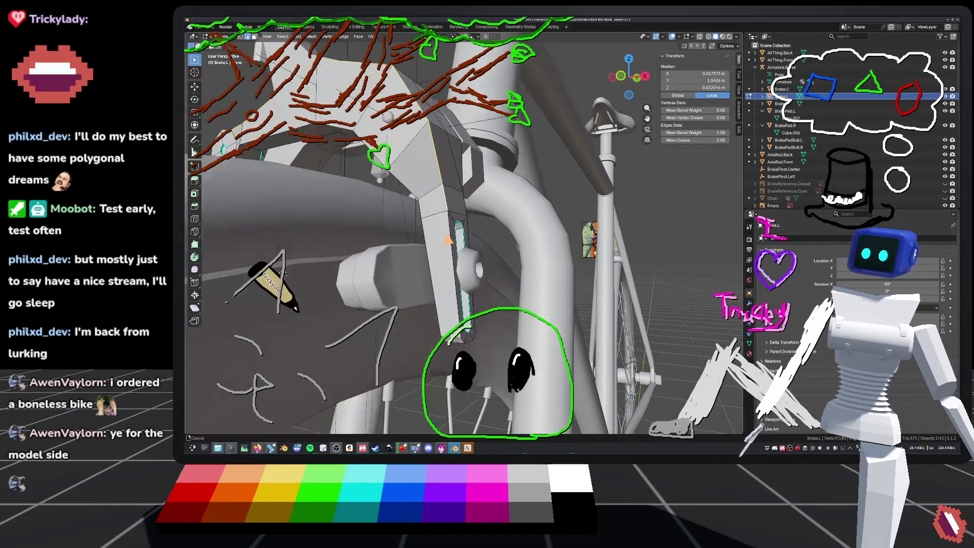
Zoom and orbit in close on the brake block's inner corner.
mouse_move(282, 256)
middle_mouse_down()
mouse_move(451, 161)
mouse_move(502, 172)
mouse_move(443, 176)
middle_mouse_up()
scroll(465, 236, "up", 2)
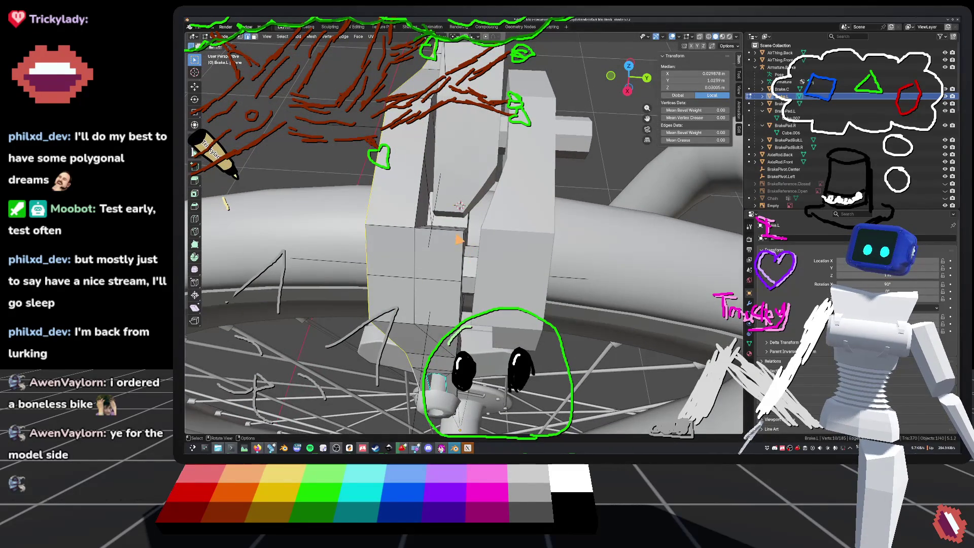
mouse_move(459, 206)
middle_mouse_down()
mouse_move(504, 169)
mouse_move(549, 190)
middle_mouse_up()
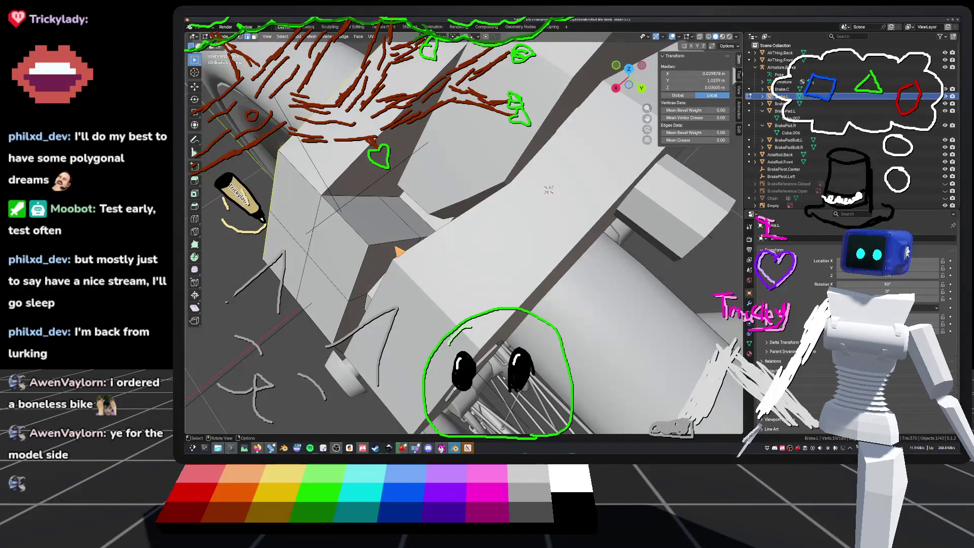
mouse_move(435, 244)
middle_mouse_down()
mouse_move(481, 246)
mouse_move(454, 233)
mouse_move(461, 234)
middle_mouse_up()
scroll(495, 218, "down", 5)
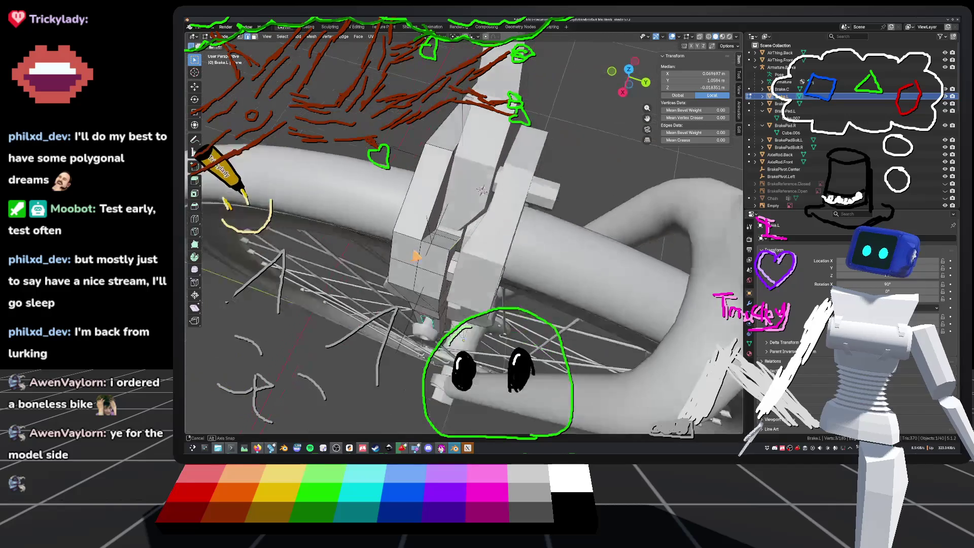
middle_click_drag(490, 203, 485, 178)
scroll(479, 157, "up", 5)
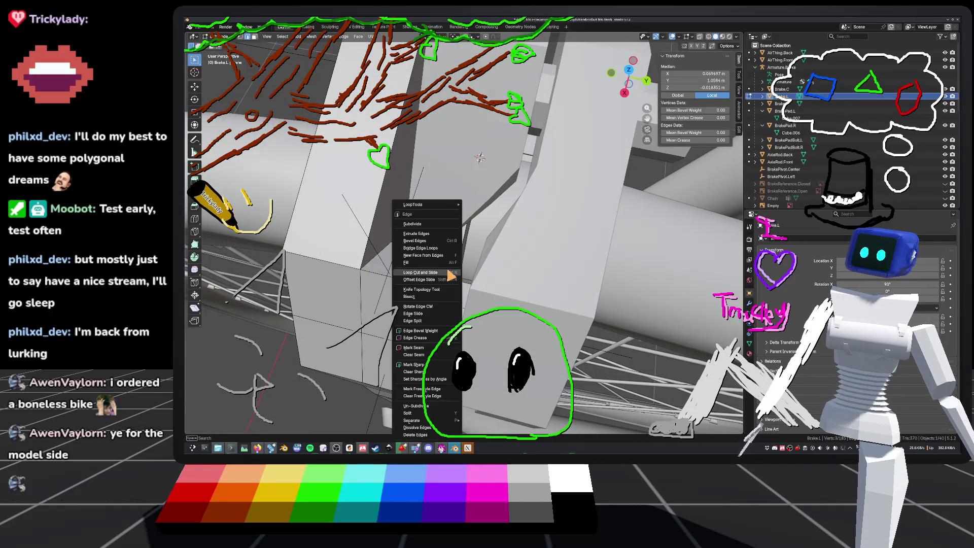
Bevel the selected brake-block edge, deselect, and save default_bike.blend.
left_click(415, 241)
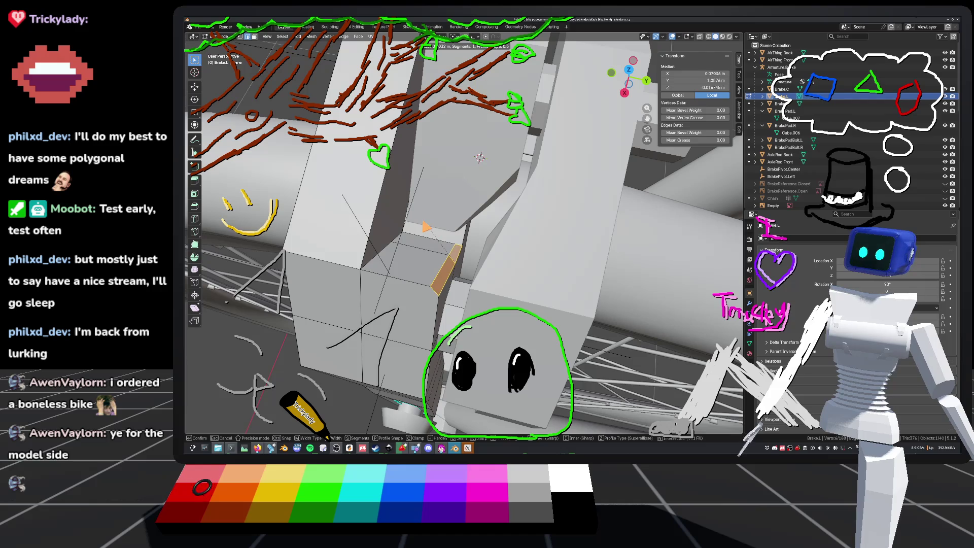
left_click(480, 158)
mouse_move(480, 158)
middle_mouse_down()
mouse_move(477, 221)
mouse_move(467, 197)
middle_mouse_up()
left_click(477, 222)
key("ctrl+s")
Bevel a second corner edge of the brake block.
mouse_move(382, 216)
middle_mouse_down()
mouse_move(487, 181)
mouse_move(592, 185)
middle_mouse_up()
left_click(443, 202)
right_click(421, 201)
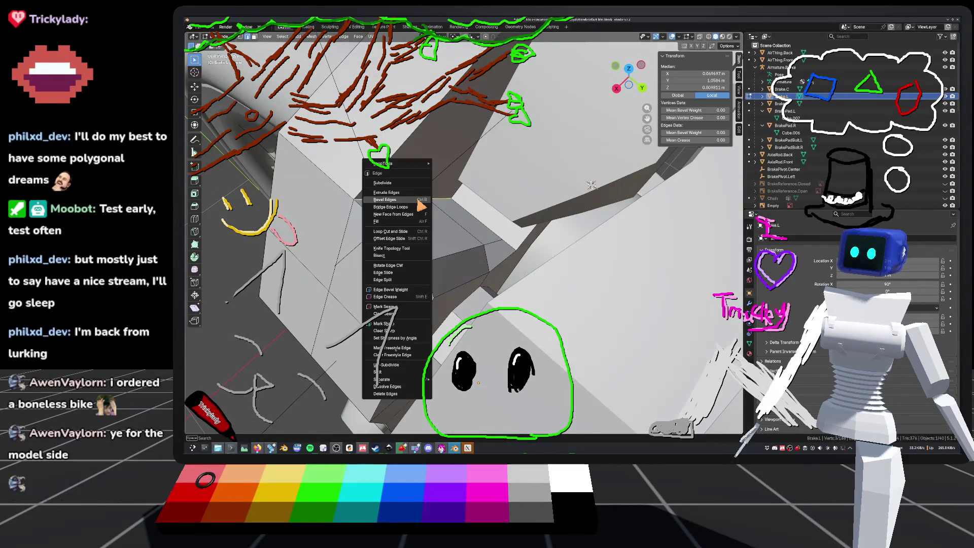
left_click(425, 205)
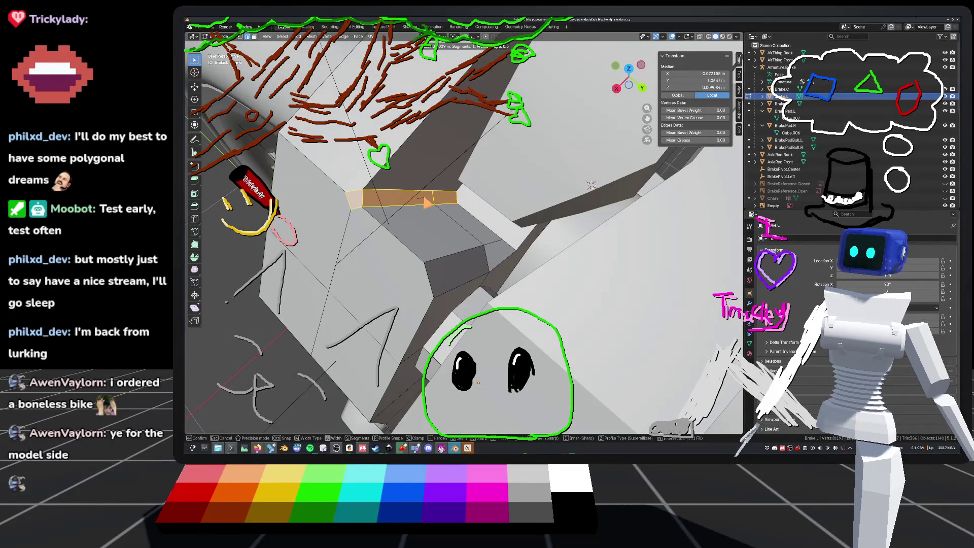
left_click(592, 186)
mouse_move(591, 186)
middle_mouse_down()
mouse_move(502, 207)
mouse_move(510, 228)
middle_mouse_up()
Bevel a third corner edge of the block and deselect the bevelled edges.
left_click(509, 220)
scroll(510, 228, "up", 8)
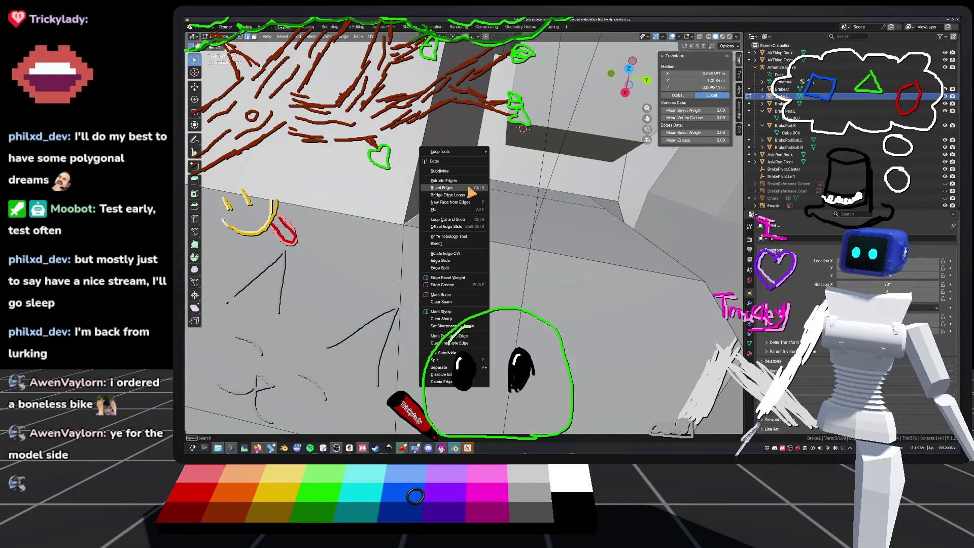
left_click(442, 188)
left_click(492, 183)
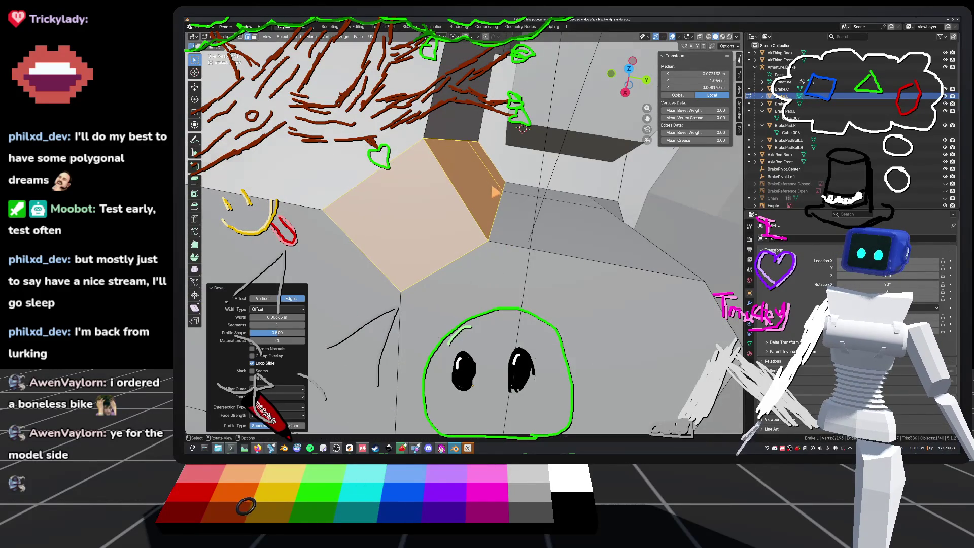
scroll(492, 187, "down", 8)
left_click(492, 193)
mouse_move(492, 193)
middle_mouse_down()
mouse_move(493, 217)
mouse_move(479, 203)
mouse_move(482, 229)
mouse_move(472, 201)
middle_mouse_up()
scroll(482, 215, "up", 5)
scroll(518, 222, "up", 2)
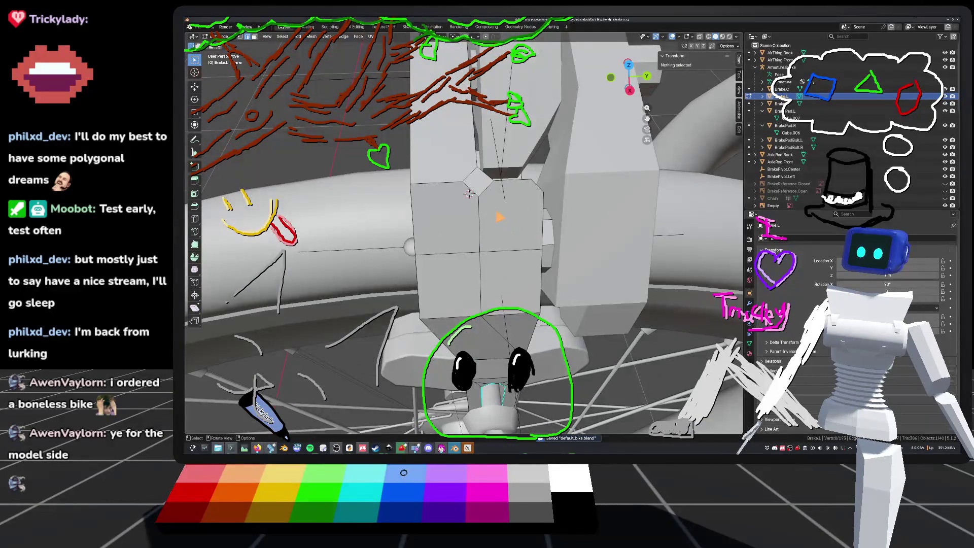
Select an edge on the diamond corner, dismiss the vertex menu, and save the file.
scroll(487, 183, "up", 4)
left_click(452, 183)
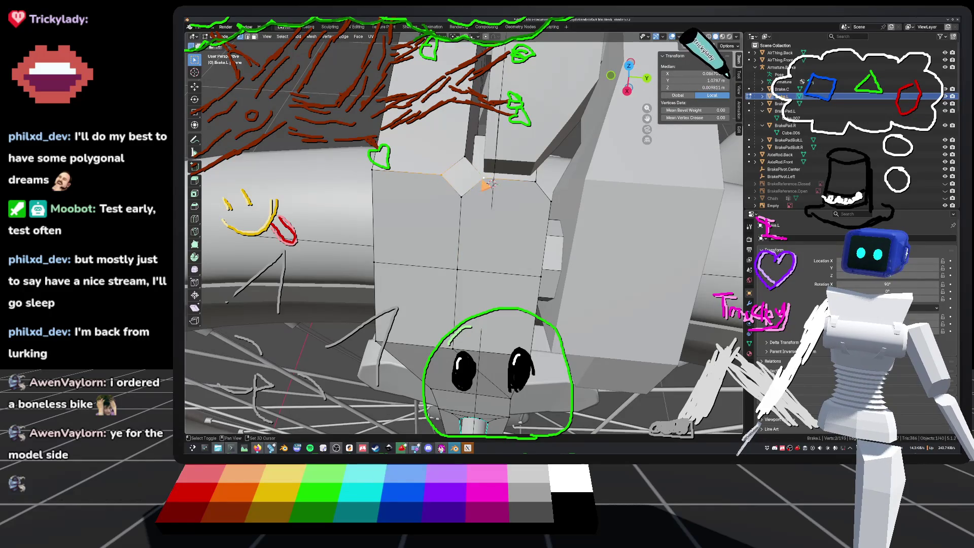
right_click(476, 186)
key("Escape")
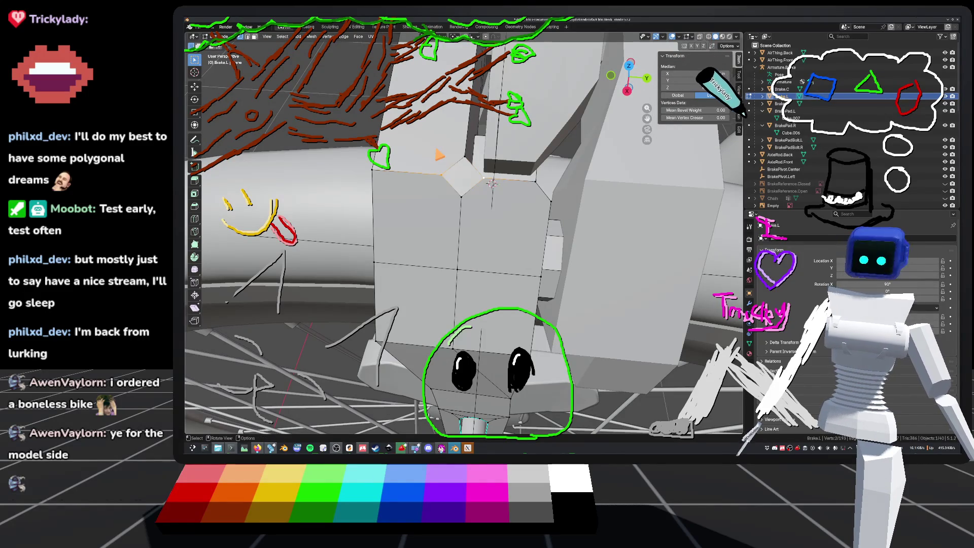
mouse_move(456, 228)
middle_mouse_down()
mouse_move(507, 213)
mouse_move(475, 229)
mouse_move(497, 218)
middle_mouse_up()
key("ctrl+s")
Switch to Object Mode and inspect the other brake arm's body and pivot hub.
key("Tab")
key("Tab")
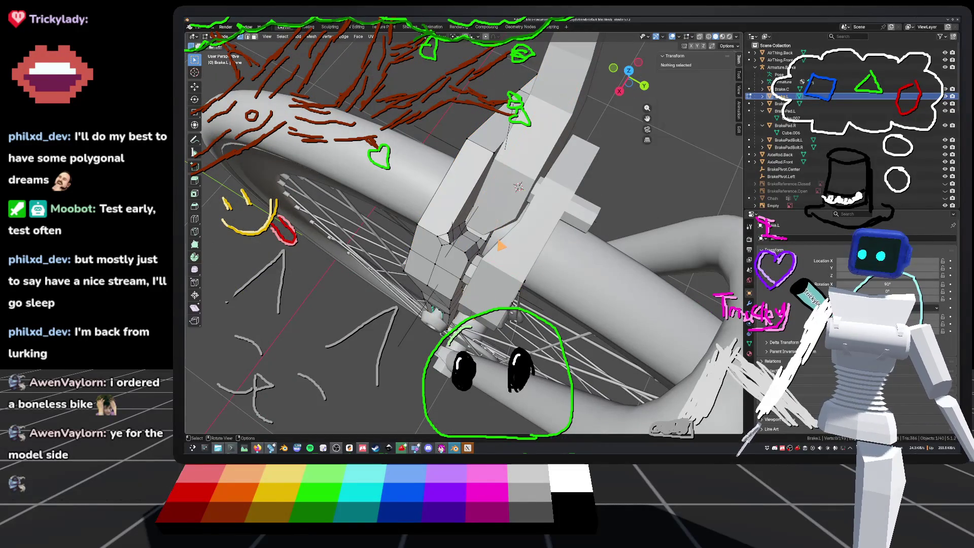
scroll(464, 234, "up", 2)
scroll(536, 172, "down", 4)
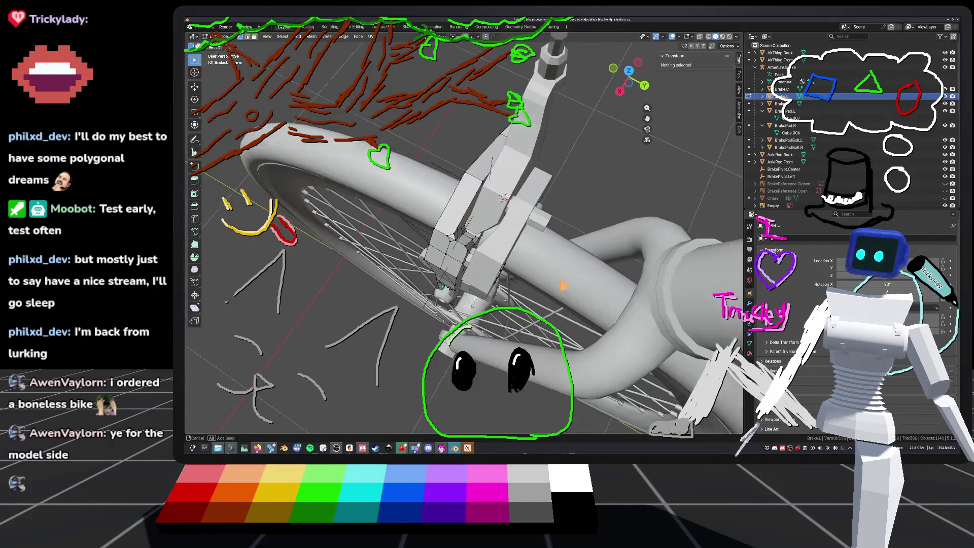
middle_click_drag(536, 173, 491, 219)
mouse_move(365, 248)
middle_mouse_down()
mouse_move(560, 315)
mouse_move(512, 275)
middle_mouse_up()
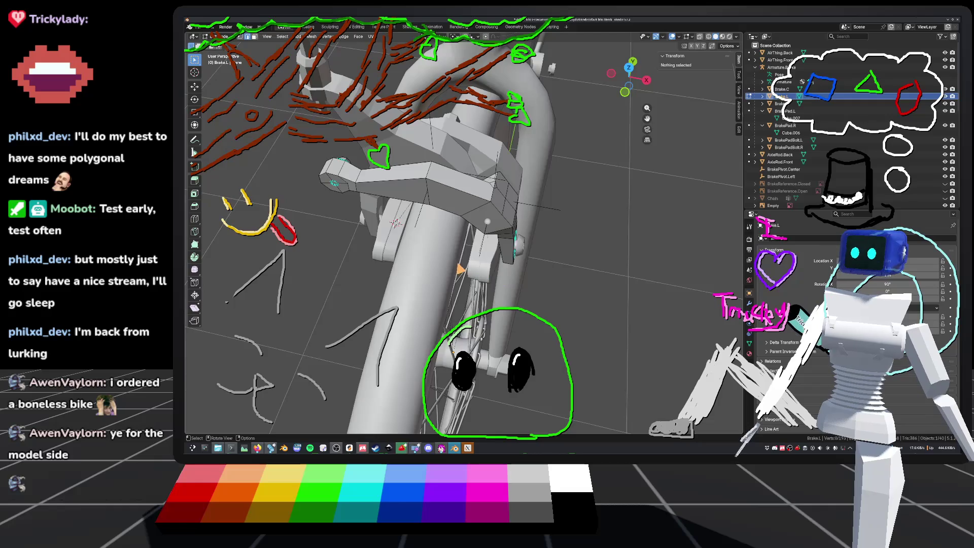
scroll(335, 182, "up", 5)
left_click(410, 206)
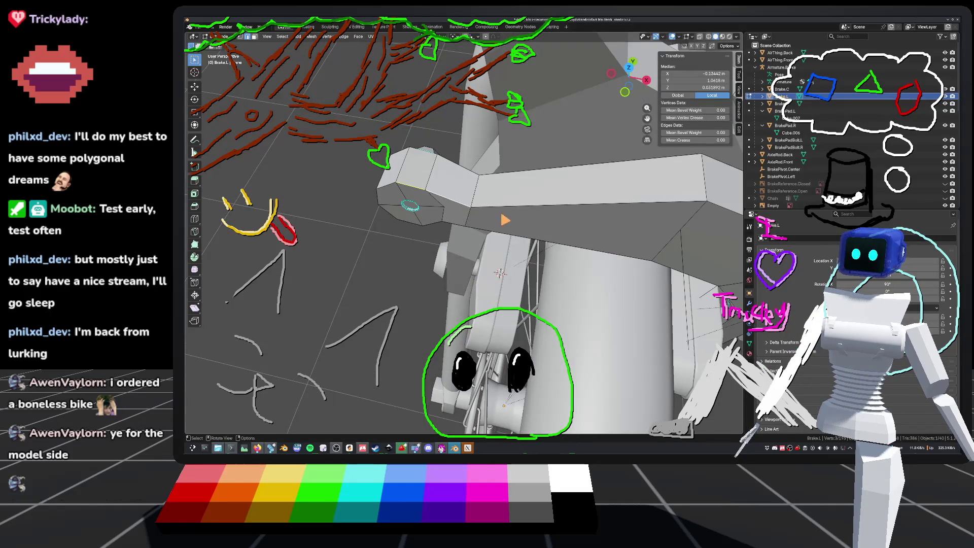
scroll(464, 234, "up", 4)
middle_click_drag(443, 231, 473, 229)
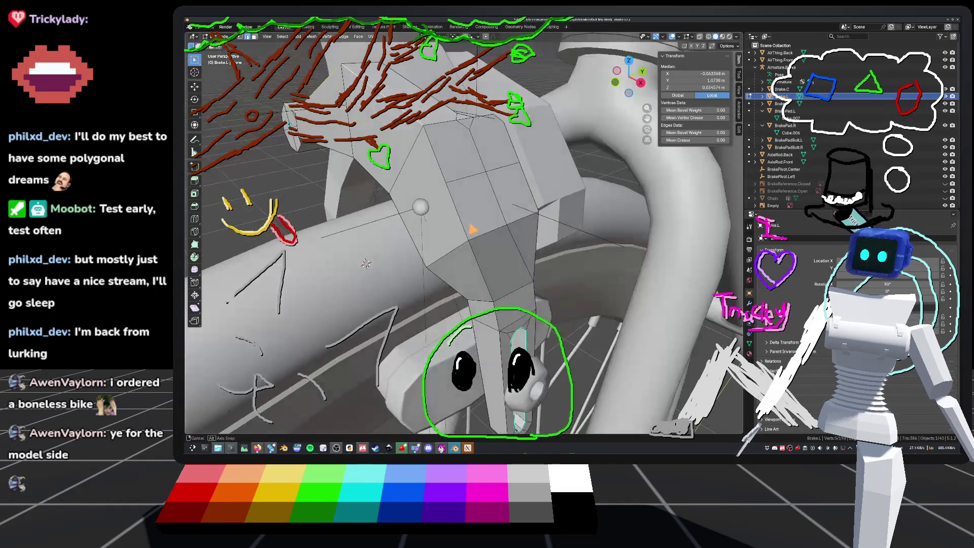
mouse_move(522, 306)
middle_mouse_down("shift")
mouse_move(479, 210)
mouse_move(441, 223)
mouse_move(416, 210)
mouse_move(447, 231)
mouse_move(427, 226)
mouse_move(451, 218)
mouse_move(474, 227)
middle_mouse_up("shift")
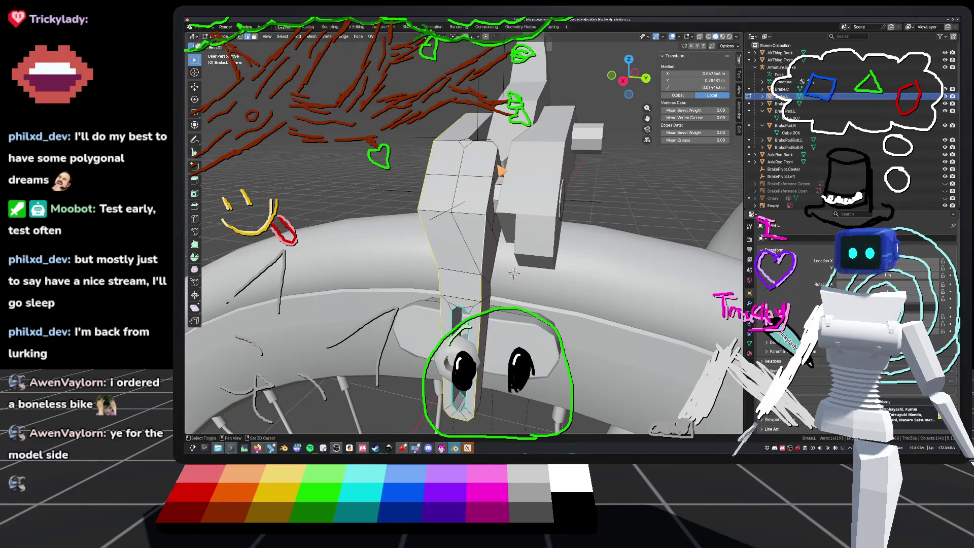
mouse_move(456, 228)
middle_mouse_down()
mouse_move(424, 209)
mouse_move(483, 244)
mouse_move(488, 265)
mouse_move(439, 256)
mouse_move(461, 248)
mouse_move(483, 416)
mouse_move(478, 385)
middle_mouse_up()
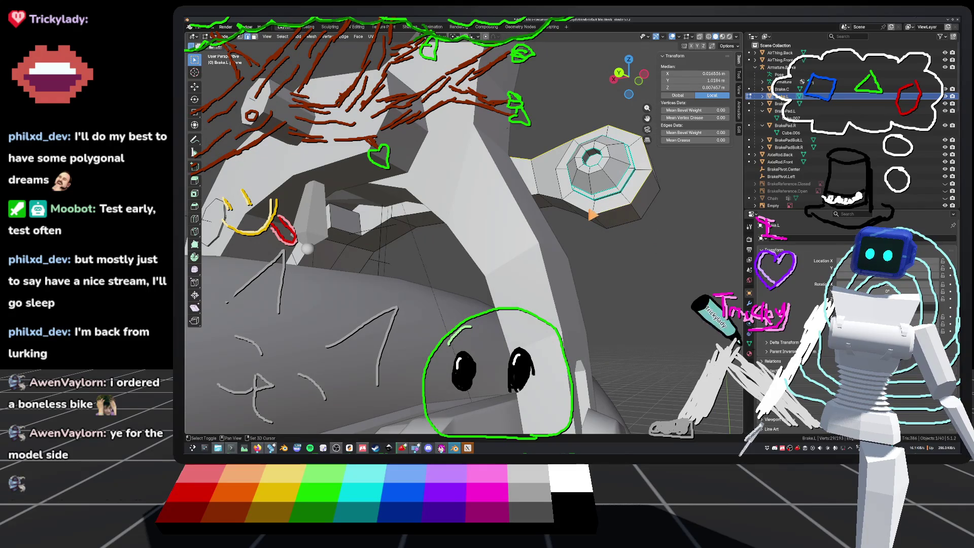
middle_click_drag(477, 386, 454, 360)
mouse_move(529, 201)
middle_mouse_down()
mouse_move(445, 234)
mouse_move(410, 226)
mouse_move(357, 252)
mouse_move(442, 243)
mouse_move(409, 239)
mouse_move(435, 261)
mouse_move(428, 277)
mouse_move(444, 294)
mouse_move(444, 227)
mouse_move(356, 218)
mouse_move(514, 281)
mouse_move(462, 191)
mouse_move(468, 212)
mouse_move(507, 243)
mouse_move(514, 278)
mouse_move(592, 279)
mouse_move(577, 286)
mouse_move(537, 213)
mouse_move(446, 226)
mouse_move(496, 224)
mouse_move(533, 268)
middle_mouse_up()
key("alt+a")
left_click(452, 284)
Subdivide the selected edge, then select another edge on the brake arm.
right_click(460, 282)
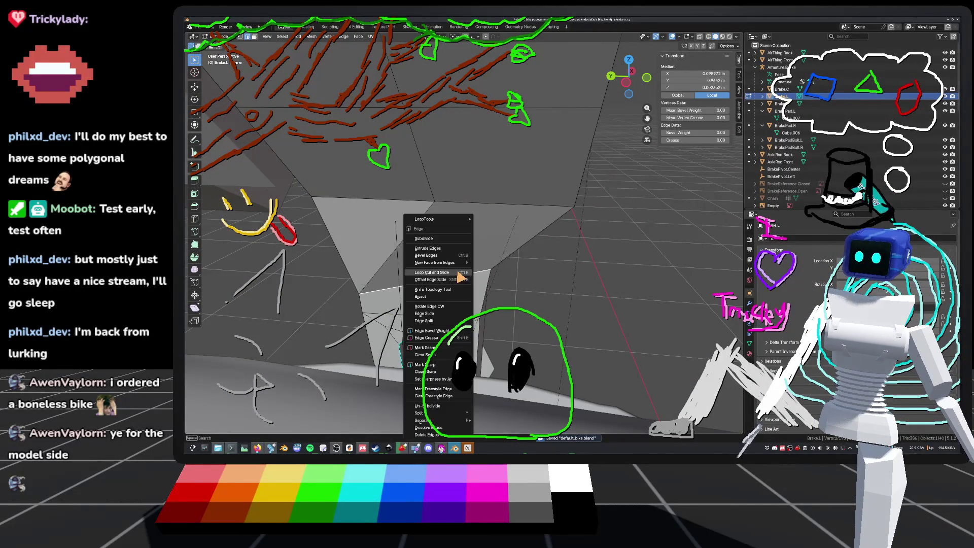
left_click(425, 238)
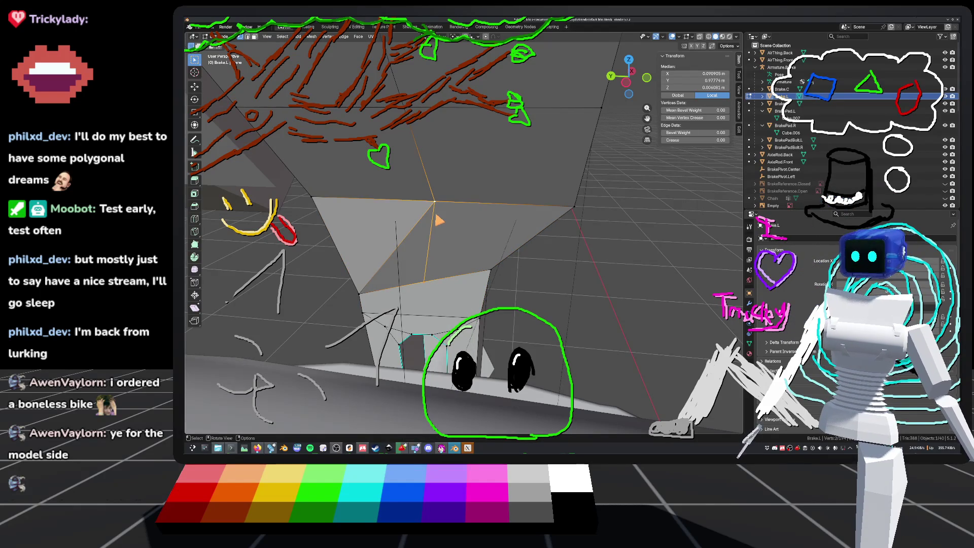
mouse_move(401, 280)
middle_mouse_down()
mouse_move(578, 284)
mouse_move(634, 239)
mouse_move(588, 250)
mouse_move(543, 285)
mouse_move(587, 246)
mouse_move(552, 248)
mouse_move(502, 295)
mouse_move(609, 278)
mouse_move(515, 266)
mouse_move(481, 243)
mouse_move(461, 275)
mouse_move(503, 244)
middle_mouse_up()
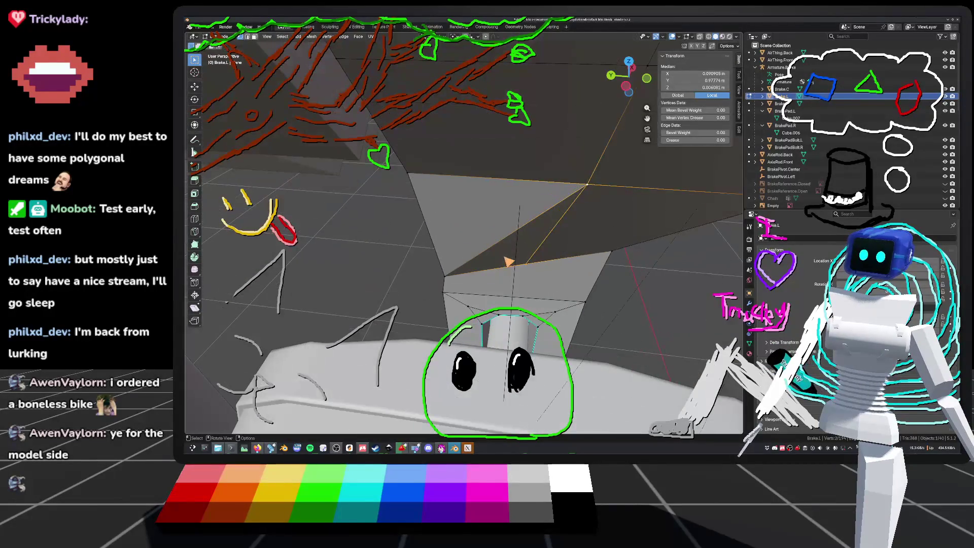
left_click(502, 245)
left_click(505, 246)
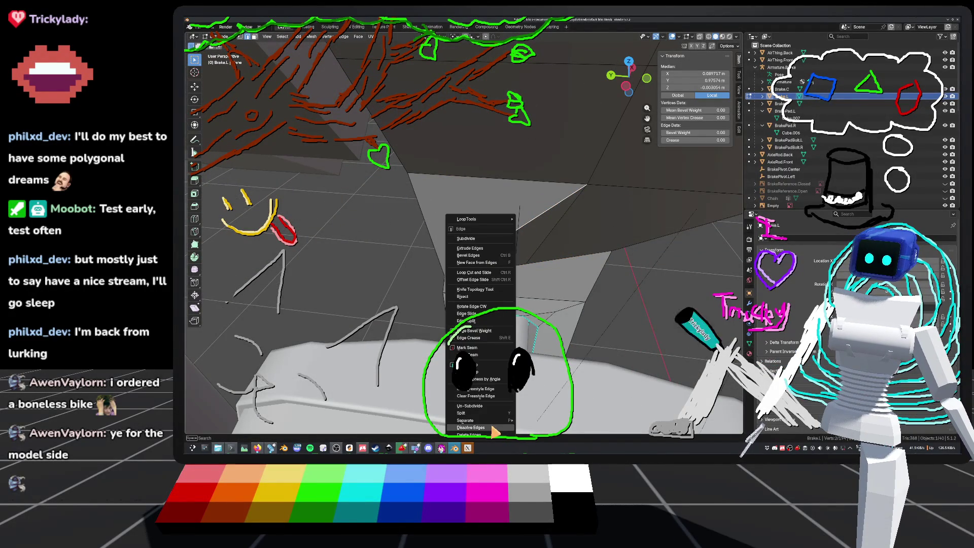
Turn on X-ray so the brake mesh is see-through.
mouse_move(513, 342)
middle_mouse_down()
mouse_move(594, 285)
mouse_move(616, 304)
mouse_move(504, 192)
mouse_move(517, 224)
mouse_move(486, 224)
mouse_move(469, 243)
mouse_move(486, 235)
middle_mouse_up()
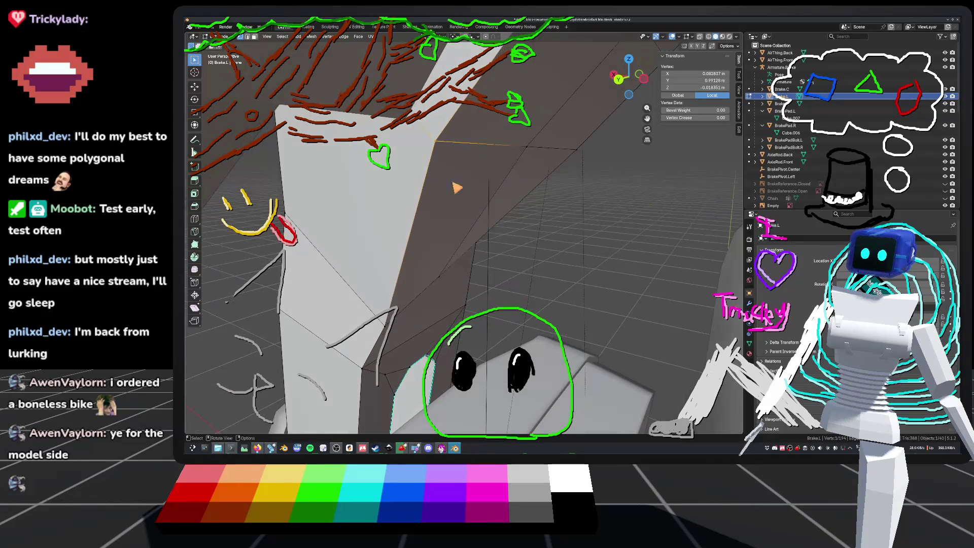
mouse_move(443, 285)
middle_mouse_down()
mouse_move(381, 279)
mouse_move(429, 289)
mouse_move(552, 289)
mouse_move(528, 281)
mouse_move(581, 283)
mouse_move(577, 275)
middle_mouse_up()
middle_click_drag(498, 258, 529, 283)
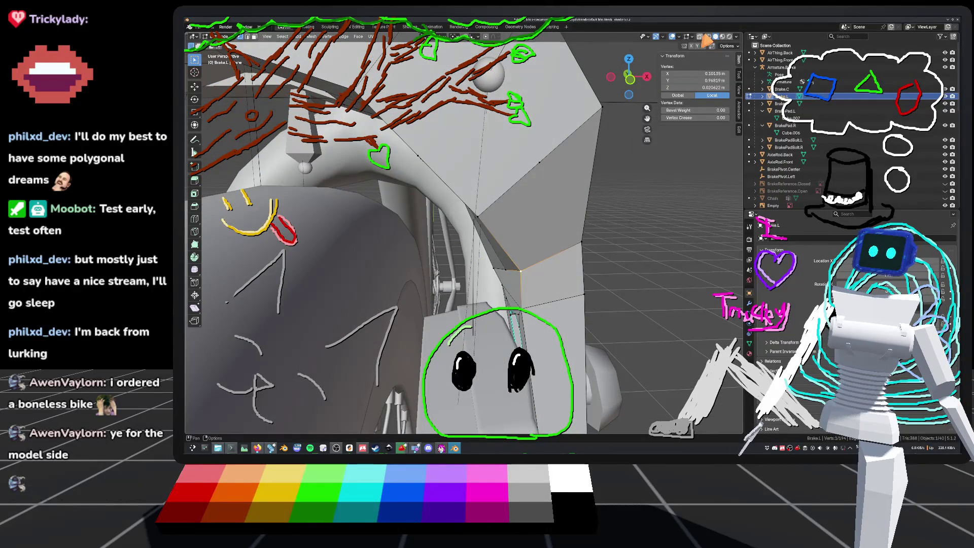
left_click(700, 37)
mouse_move(629, 69)
left_mouse_down()
mouse_move(638, 72)
mouse_move(629, 82)
left_mouse_up()
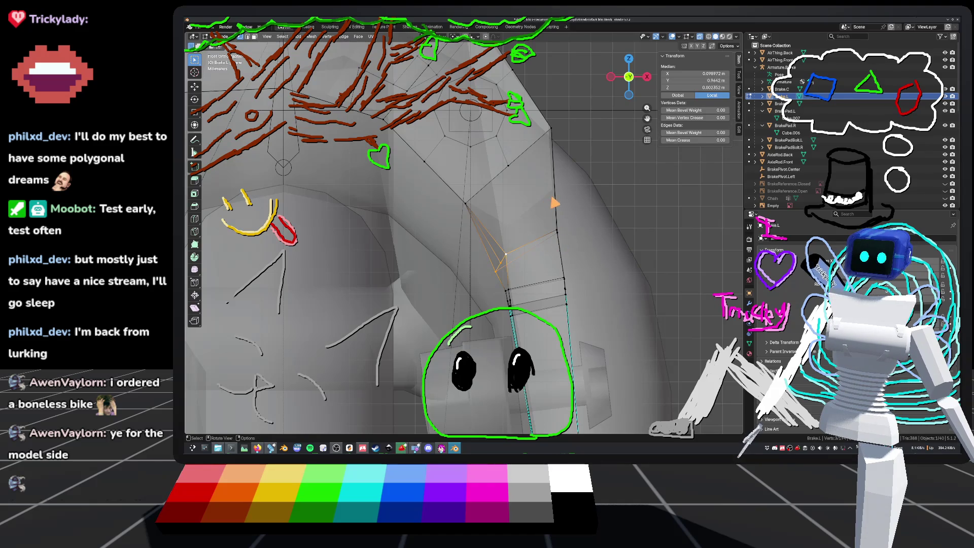
Narrow the lower-end vertices along X and flatten them to 0.243 along Z.
key("s")
key("x")
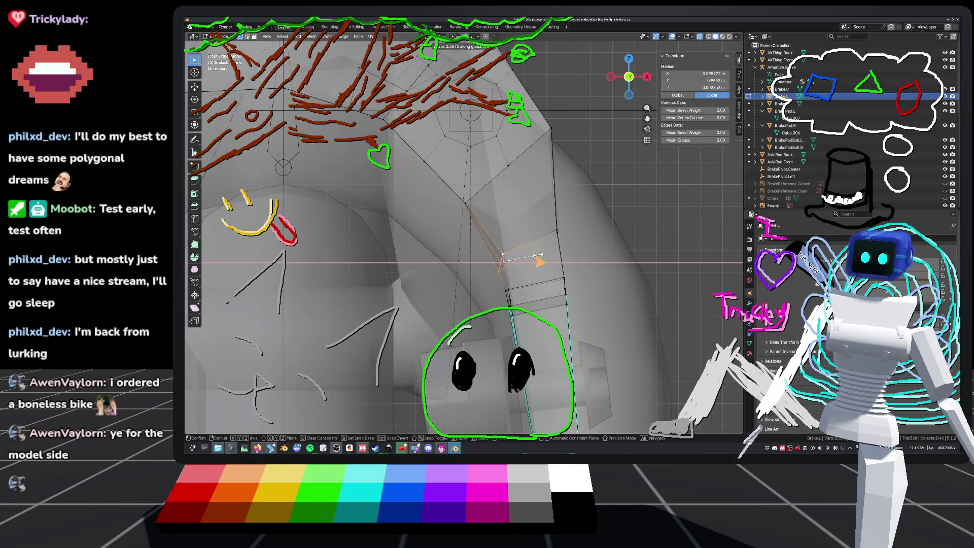
left_click(525, 268)
key("s")
key("shift+y")
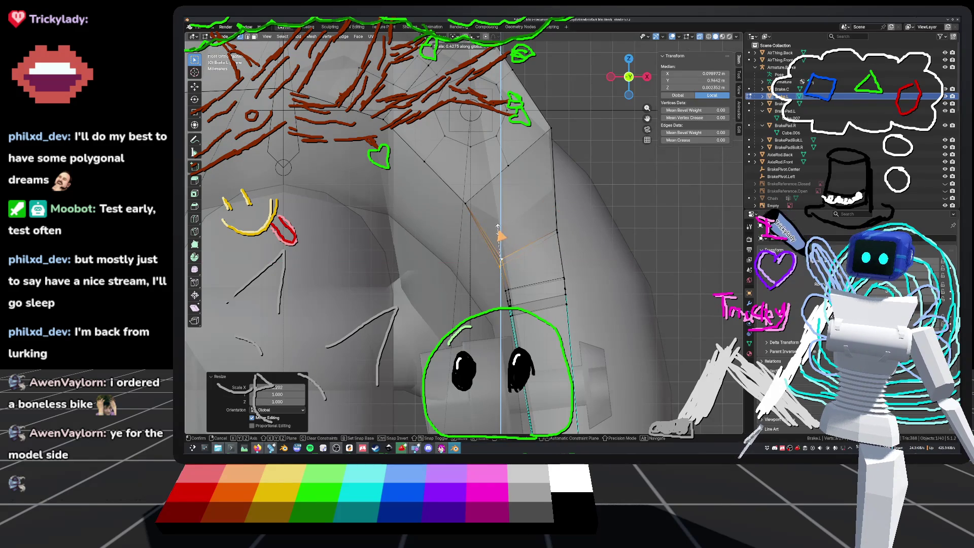
left_click(497, 250)
mouse_move(498, 250)
middle_mouse_down()
mouse_move(606, 249)
mouse_move(602, 260)
mouse_move(622, 264)
middle_mouse_up()
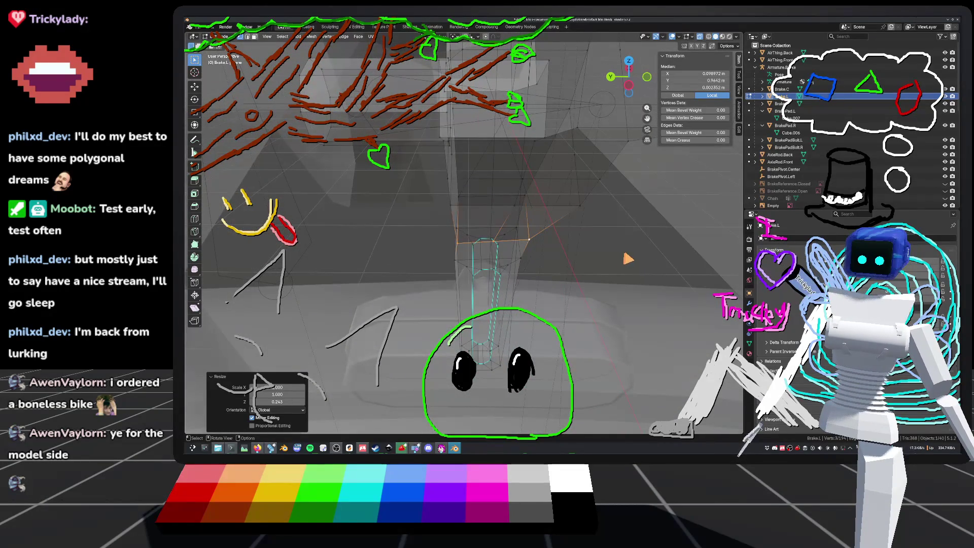
Shift the vertices along Y, deselect all, and save default_bike.blend.
key("g")
key("y")
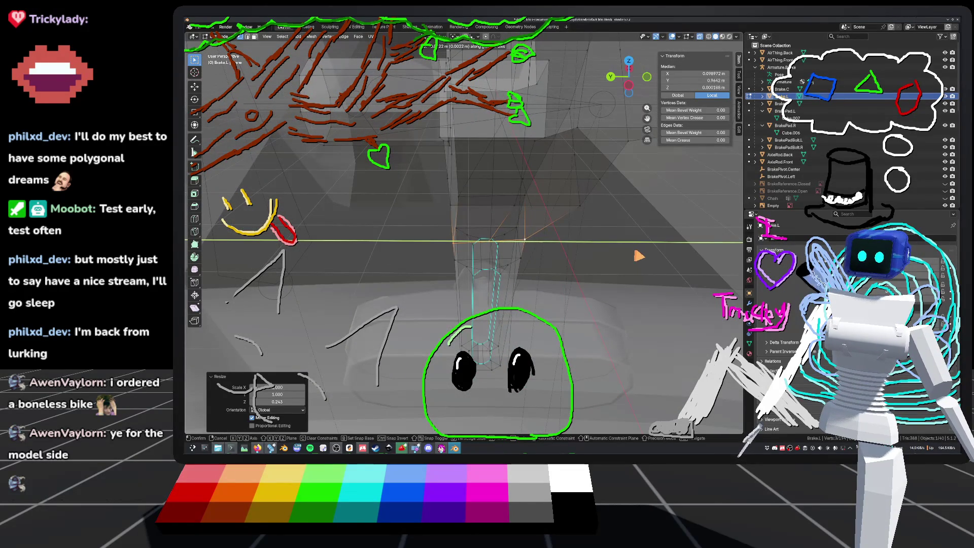
left_click(640, 256)
mouse_move(640, 256)
middle_mouse_down()
mouse_move(561, 245)
mouse_move(675, 224)
mouse_move(659, 252)
middle_mouse_up()
key("alt+a")
key("ctrl+s")
scroll(655, 249, "down", 3)
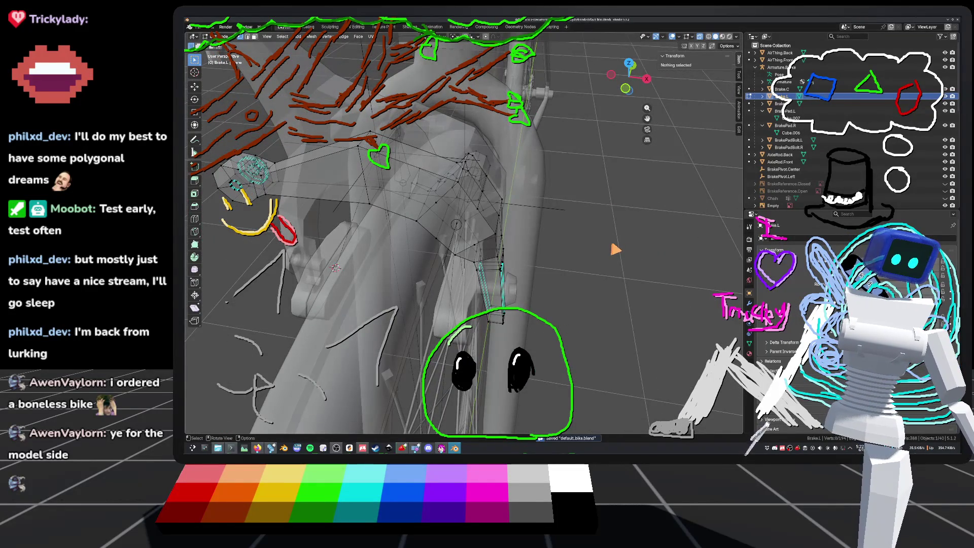
Cycle the brake part out of and back into Edit Mode, then select one of its edges.
scroll(616, 249, "up", 2)
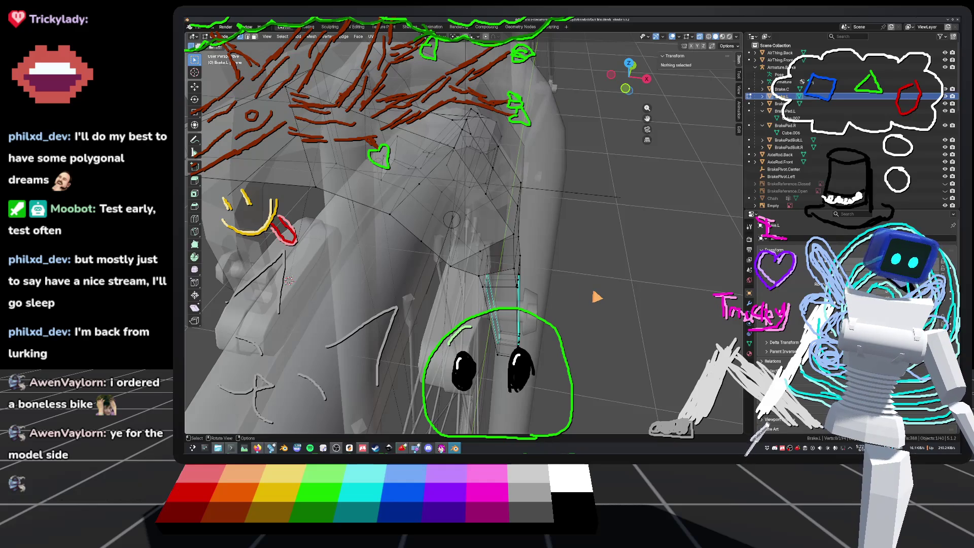
scroll(559, 271, "up", 3)
key("Tab")
mouse_move(561, 276)
middle_mouse_down()
mouse_move(609, 253)
mouse_move(579, 266)
mouse_move(502, 271)
mouse_move(561, 289)
mouse_move(561, 276)
mouse_move(503, 283)
mouse_move(564, 251)
mouse_move(598, 257)
mouse_move(481, 269)
mouse_move(542, 228)
mouse_move(557, 234)
mouse_move(535, 237)
mouse_move(561, 222)
mouse_move(535, 216)
mouse_move(510, 250)
middle_mouse_up()
key("Tab")
left_click(498, 239)
Add a second edge and mark both brake-block edges as sharp.
left_click(498, 236, "shift")
key("ctrl+e")
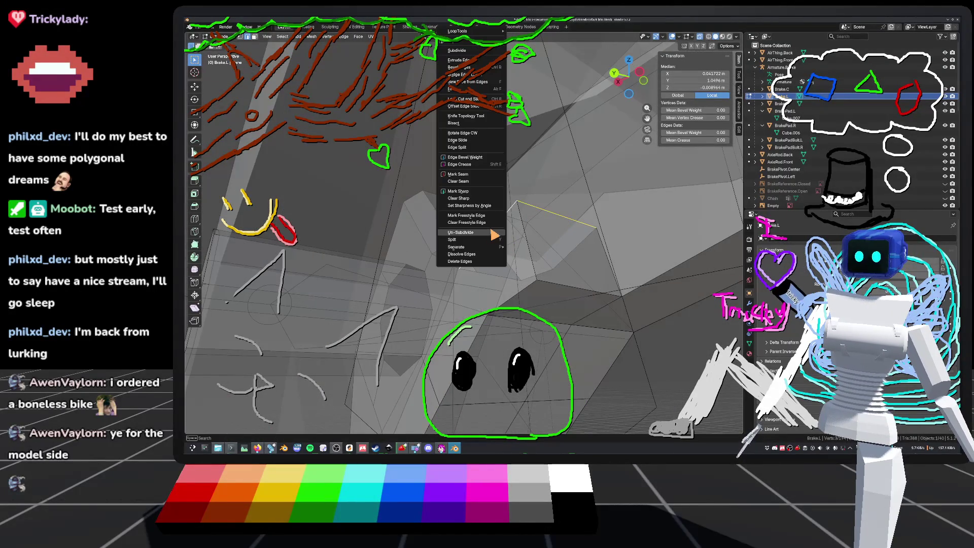
left_click(464, 191)
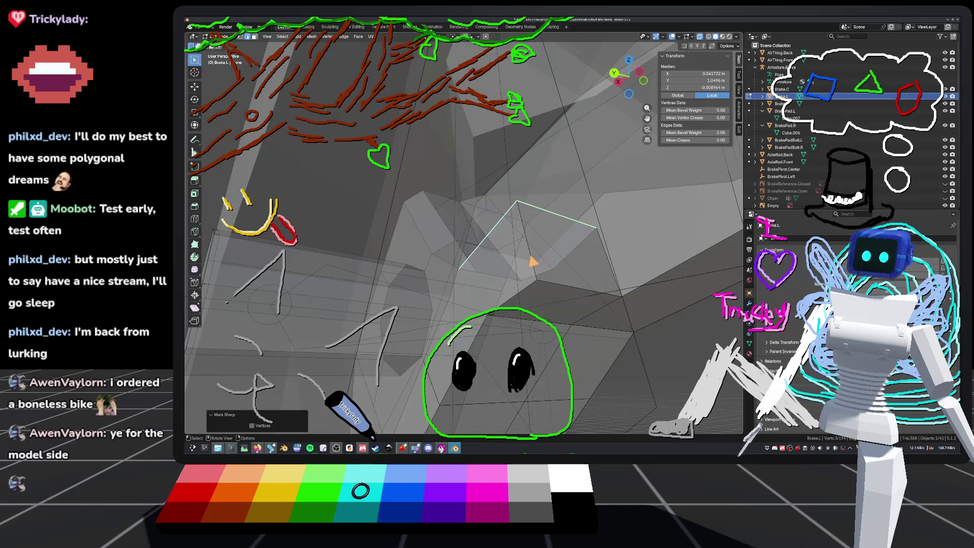
middle_click_drag(534, 261, 477, 225)
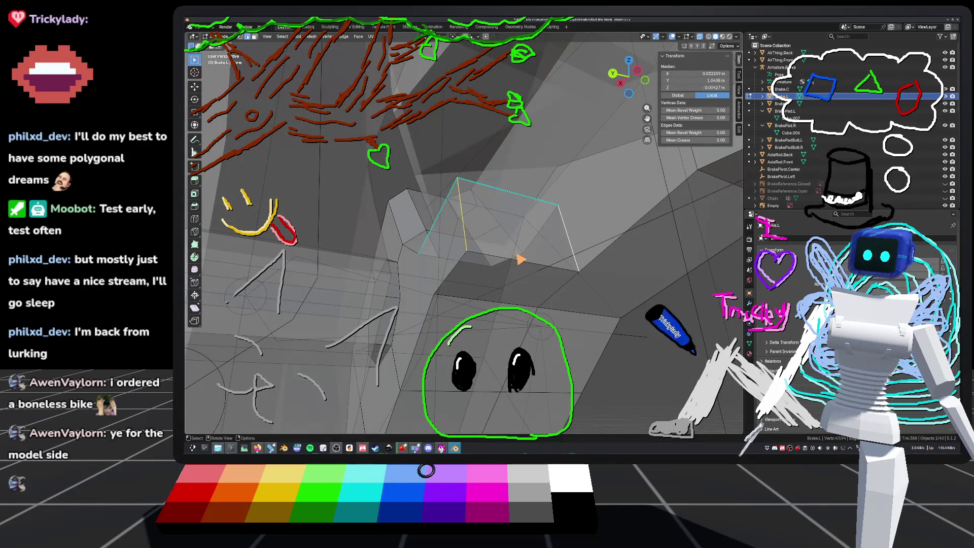
Bevel the two edges into narrow chamfers and clear the selection.
key("ctrl+e")
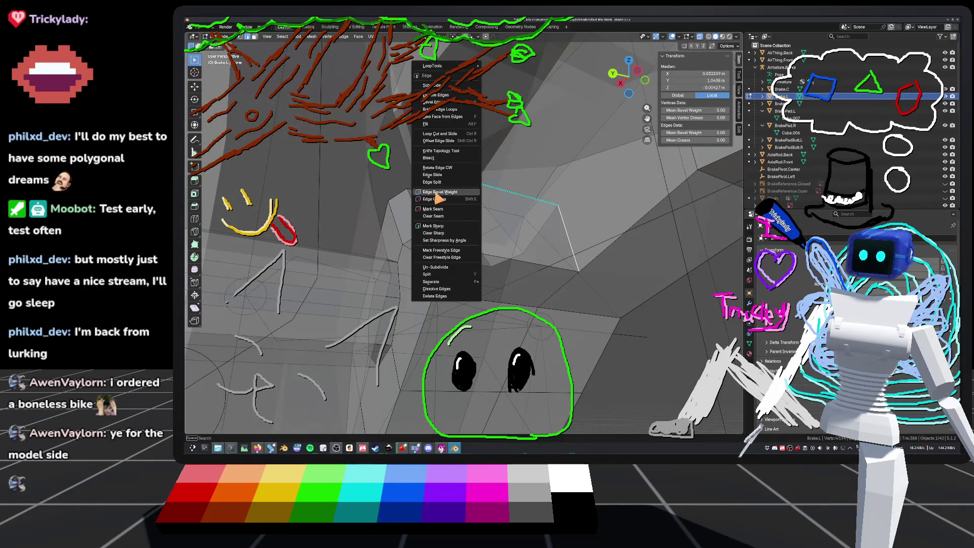
left_click(438, 103)
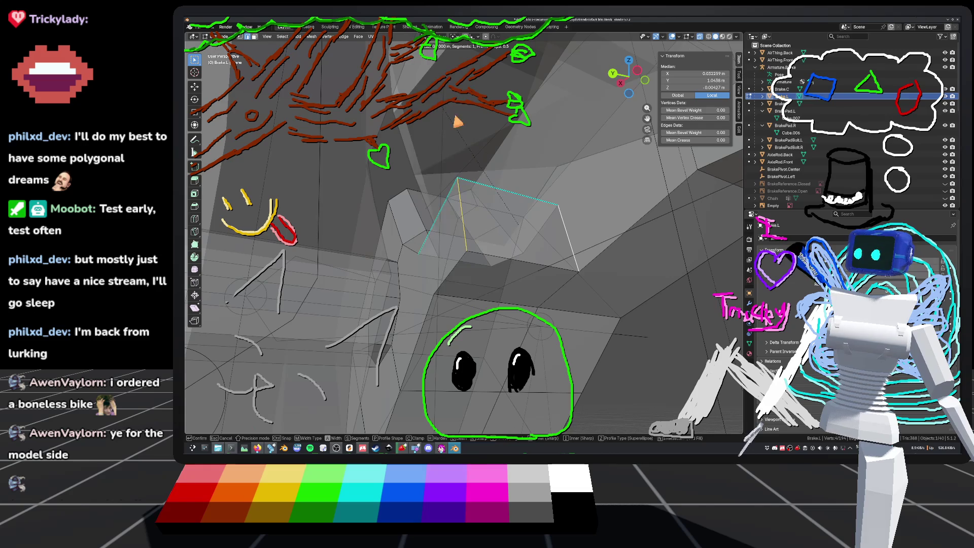
left_click(426, 104)
mouse_move(513, 152)
middle_mouse_down()
mouse_move(483, 156)
mouse_move(501, 166)
middle_mouse_up()
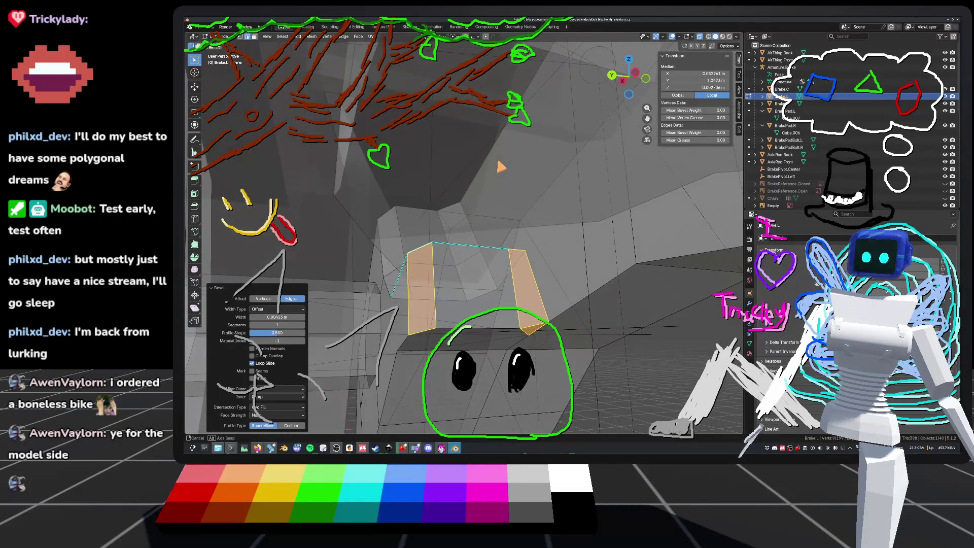
left_click(644, 327)
mouse_move(644, 326)
middle_mouse_down()
mouse_move(617, 273)
mouse_move(619, 240)
mouse_move(601, 265)
mouse_move(541, 245)
mouse_move(614, 266)
middle_mouse_up()
Select two vertices on the brake arm and turn X-ray off.
mouse_move(642, 426)
middle_mouse_down()
mouse_move(403, 248)
mouse_move(381, 279)
mouse_move(400, 304)
mouse_move(383, 331)
mouse_move(384, 186)
mouse_move(576, 261)
mouse_move(563, 244)
mouse_move(592, 206)
mouse_move(376, 426)
middle_mouse_up()
left_click(393, 261, "shift")
left_click(381, 280, "shift")
key("alt+z")
scroll(400, 305, "up", 3)
Start a shortest-path edge selection along the brake arm's outline.
left_click(384, 186, "ctrl")
middle_click_drag(495, 273, 513, 247)
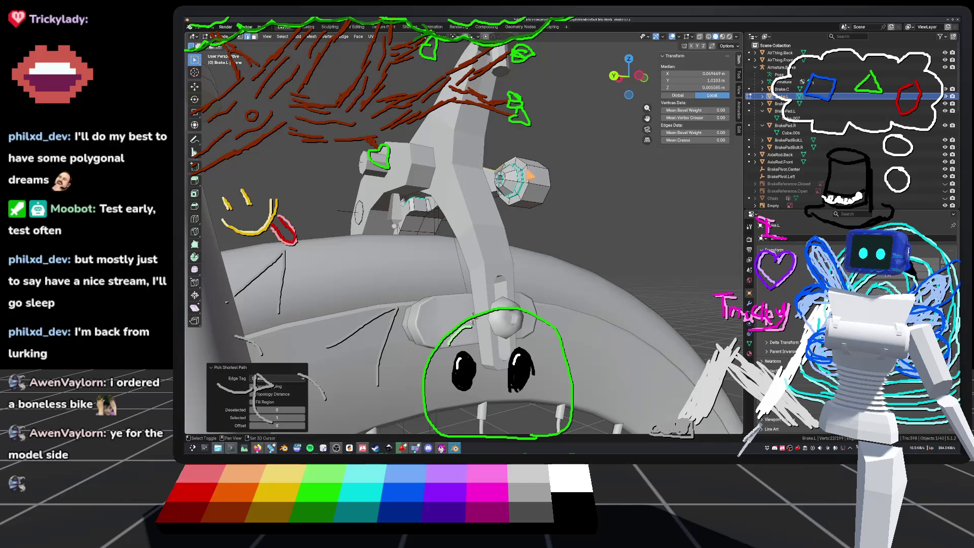
middle_click_drag(513, 247, 502, 279)
mouse_move(504, 332)
middle_mouse_down()
mouse_move(473, 329)
mouse_move(513, 300)
middle_mouse_up()
left_click(473, 328, "shift")
scroll(507, 203, "down", 4)
scroll(485, 233, "up", 3)
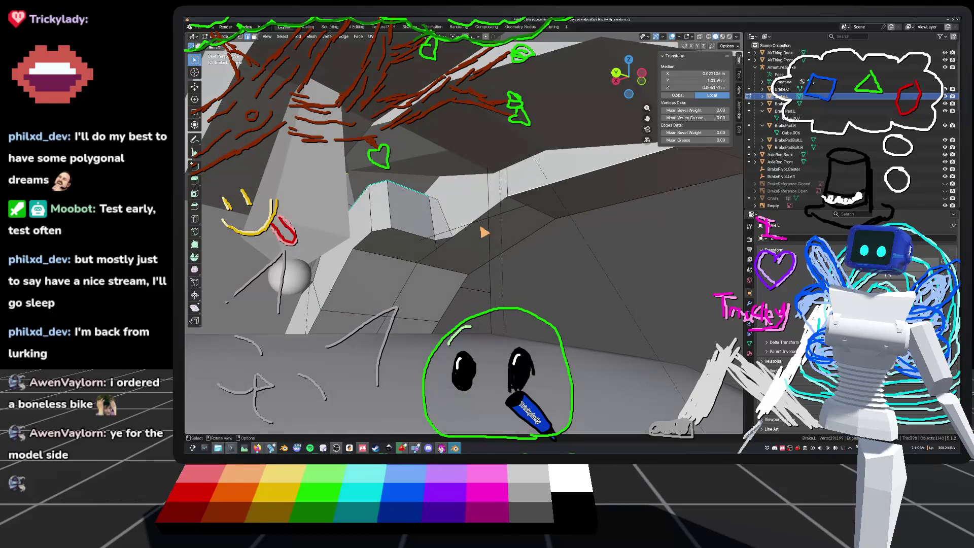
Extend the path selection around the rest of the arm's outline.
left_click(413, 242, "ctrl")
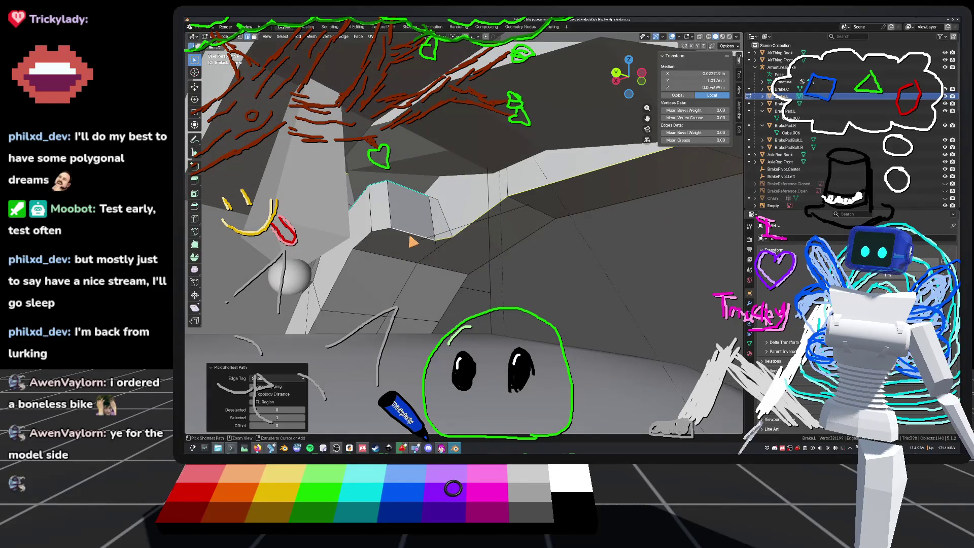
mouse_move(345, 281)
middle_mouse_down()
mouse_move(398, 263)
mouse_move(396, 276)
mouse_move(344, 281)
mouse_move(427, 243)
mouse_move(435, 218)
mouse_move(408, 294)
mouse_move(431, 264)
mouse_move(508, 212)
mouse_move(497, 302)
mouse_move(562, 240)
mouse_move(331, 369)
mouse_move(356, 192)
mouse_move(411, 259)
mouse_move(426, 202)
middle_mouse_up()
left_click(418, 213, "ctrl")
left_click(397, 288, "ctrl")
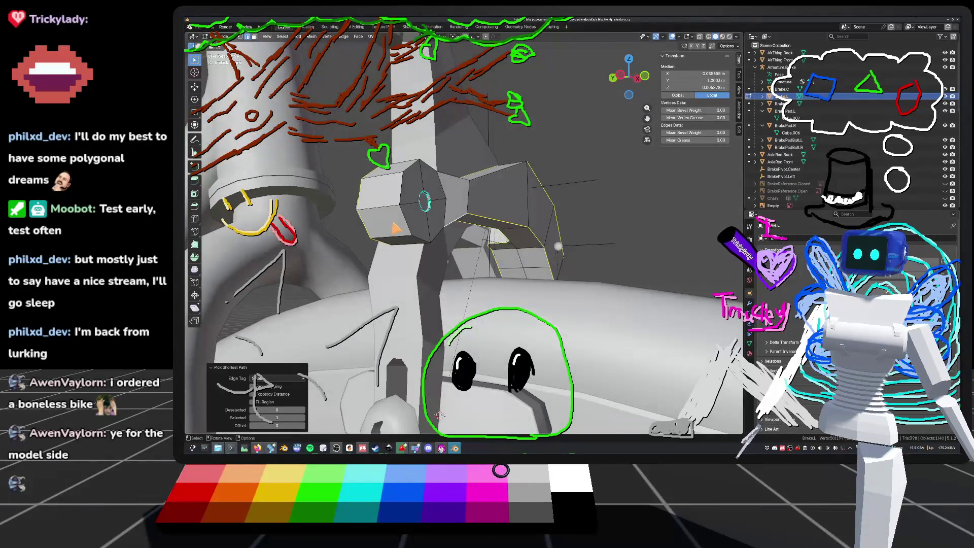
mouse_move(440, 415)
middle_mouse_down()
mouse_move(441, 366)
mouse_move(469, 329)
middle_mouse_up()
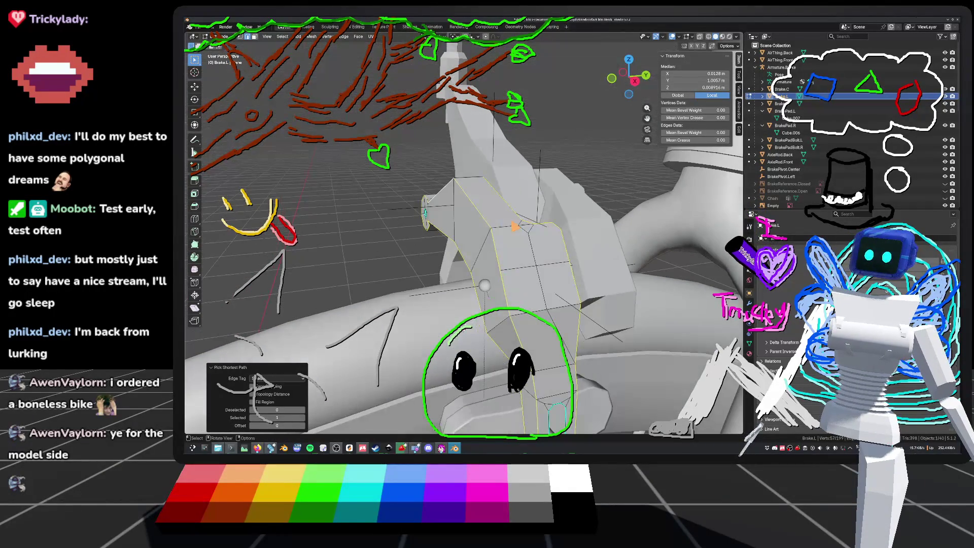
right_click(483, 215)
Bevel the selected edge loop around the brake arm's outline and orbit to inspect it.
left_click(481, 213)
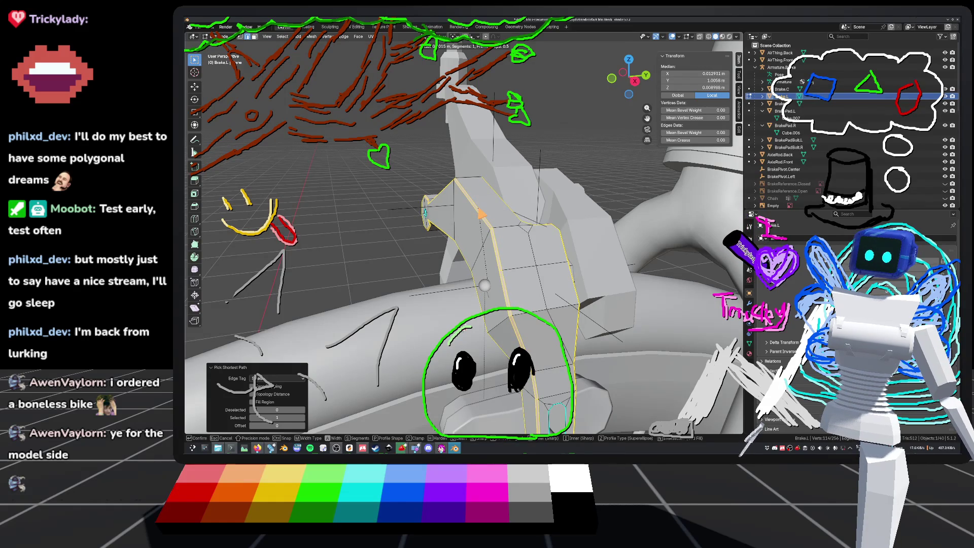
left_click(481, 213)
mouse_move(481, 213)
middle_mouse_down()
mouse_move(482, 280)
mouse_move(502, 217)
middle_mouse_up()
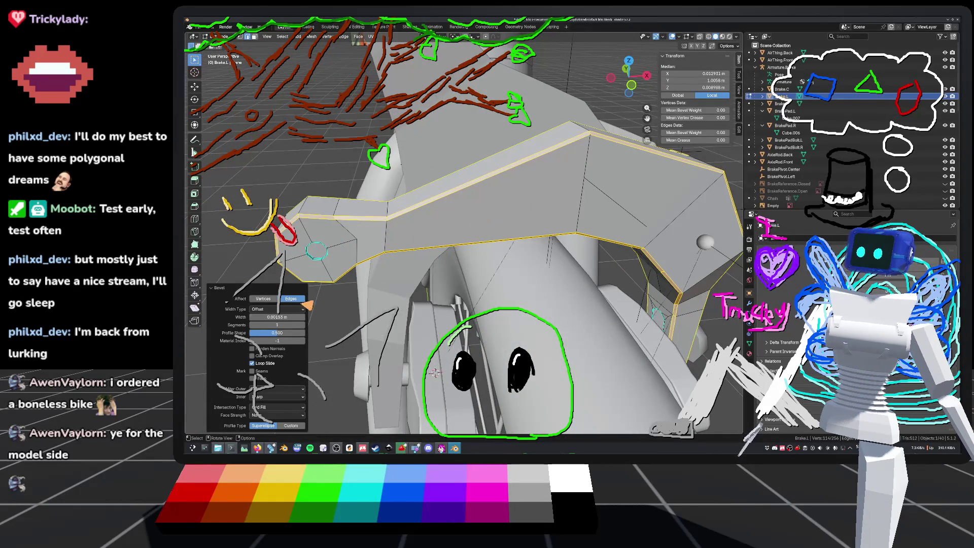
mouse_move(311, 327)
middle_mouse_down()
mouse_move(608, 208)
mouse_move(467, 226)
mouse_move(543, 221)
middle_mouse_up()
scroll(568, 218, "up", 4)
Deselect all, cycle Brake.L back into Edit Mode, and switch to wireframe shading.
key("alt+a")
key("Tab")
key("alt+a")
key("Tab")
mouse_move(465, 333)
middle_mouse_down()
mouse_move(446, 326)
mouse_move(471, 332)
mouse_move(459, 329)
middle_mouse_up()
left_click(710, 37)
In see-through view, box-select brake arm vertices, move them slightly, then clear the selection.
left_click(717, 37)
left_click(700, 37)
scroll(528, 251, "up", 3)
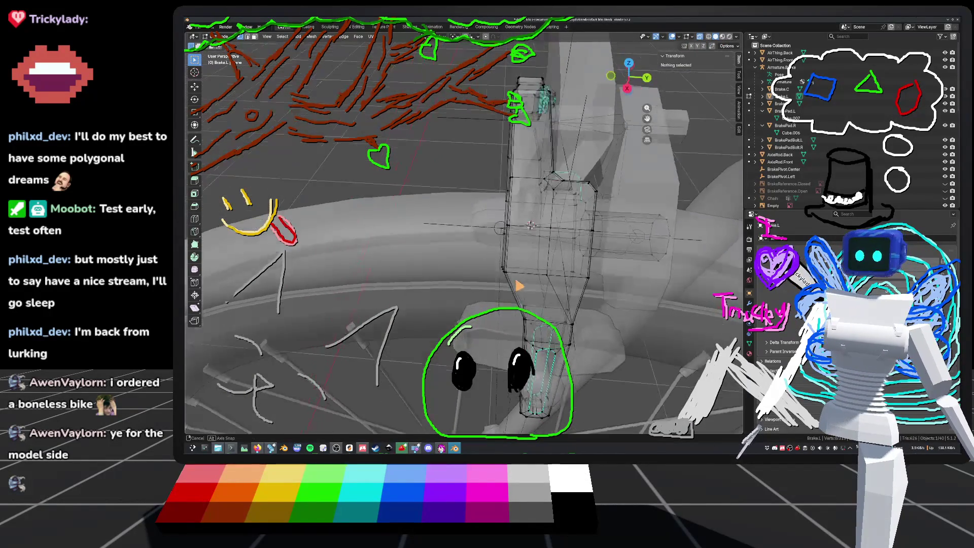
left_click_drag(518, 285, 516, 283)
mouse_move(515, 283)
middle_mouse_down("shift")
mouse_move(489, 240)
mouse_move(637, 174)
mouse_move(670, 224)
mouse_move(694, 96)
middle_mouse_up("shift")
left_click(507, 236)
key("alt+a")
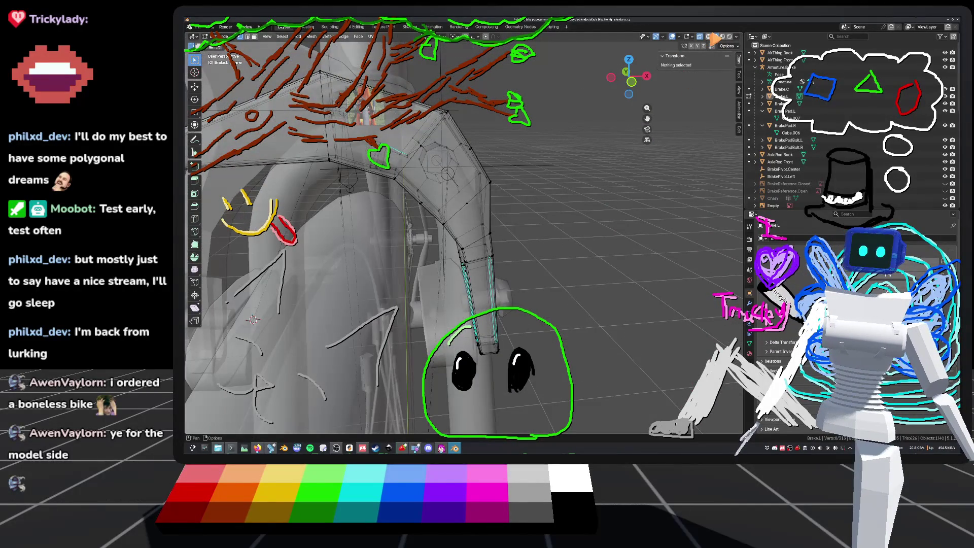
Re-examine the brake arm from new angles, toggling see-through display and Edit Mode.
left_click(700, 36)
mouse_move(700, 36)
middle_mouse_down()
mouse_move(513, 172)
mouse_move(475, 215)
mouse_move(449, 186)
middle_mouse_up()
left_click(701, 37)
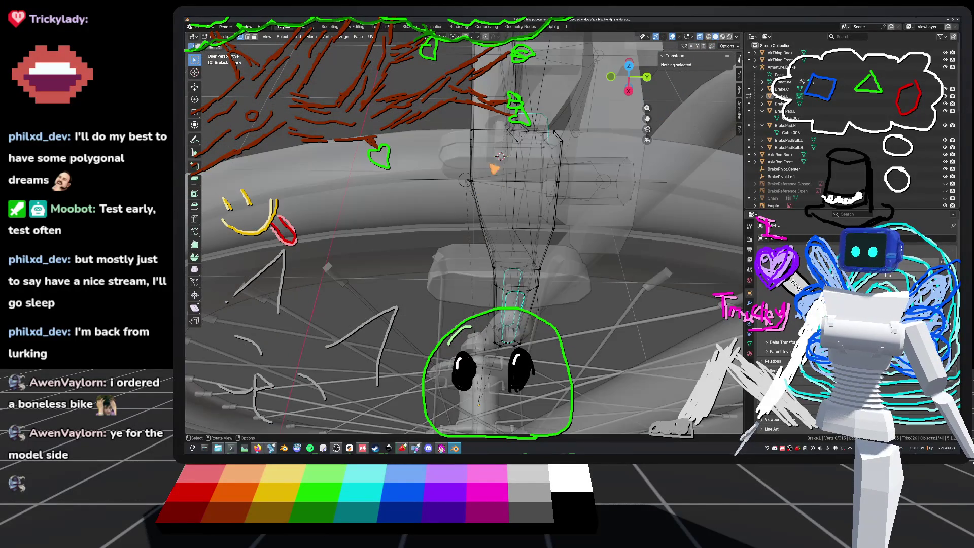
left_click_drag(487, 208, 485, 207)
middle_click_drag(485, 207, 468, 240)
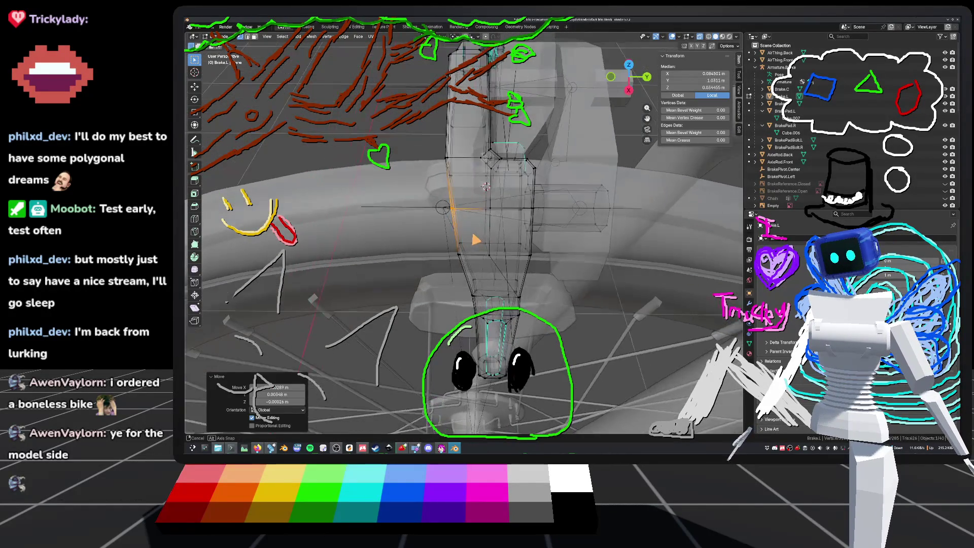
mouse_move(467, 241)
middle_mouse_down()
mouse_move(447, 229)
mouse_move(427, 233)
middle_mouse_up()
key("alt+a")
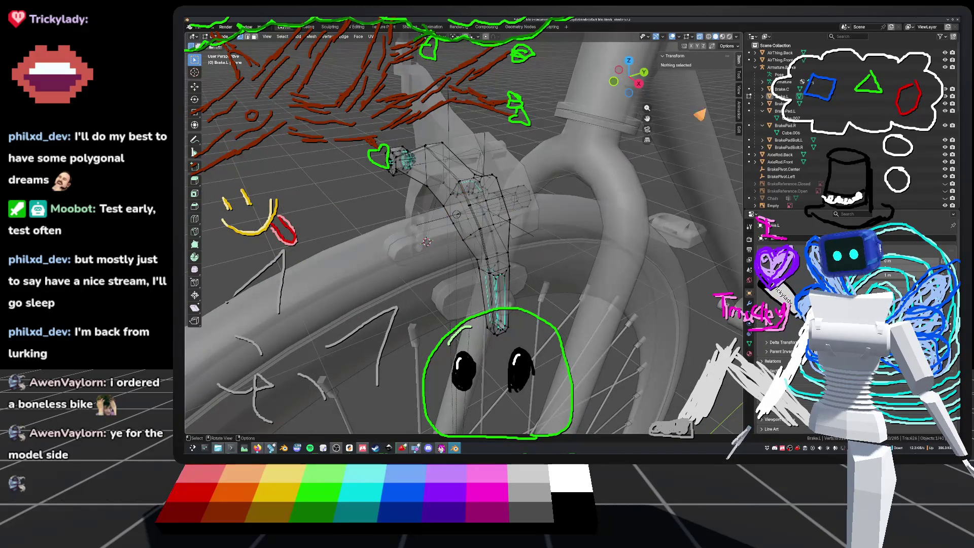
key("Tab")
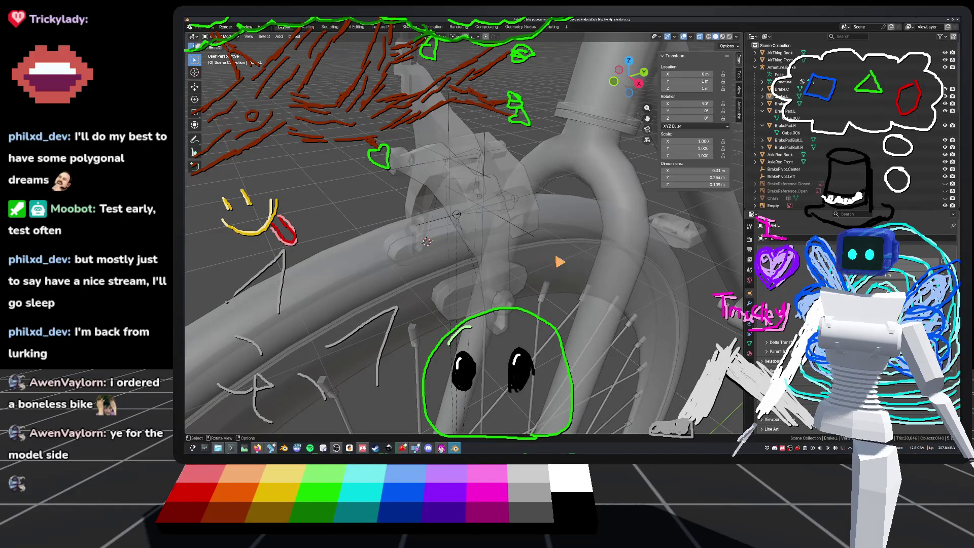
middle_click_drag(447, 233, 371, 241)
key("Tab")
mouse_move(517, 290)
middle_mouse_down()
mouse_move(485, 219)
mouse_move(519, 212)
mouse_move(474, 234)
middle_mouse_up()
middle_click_drag(413, 212, 541, 211)
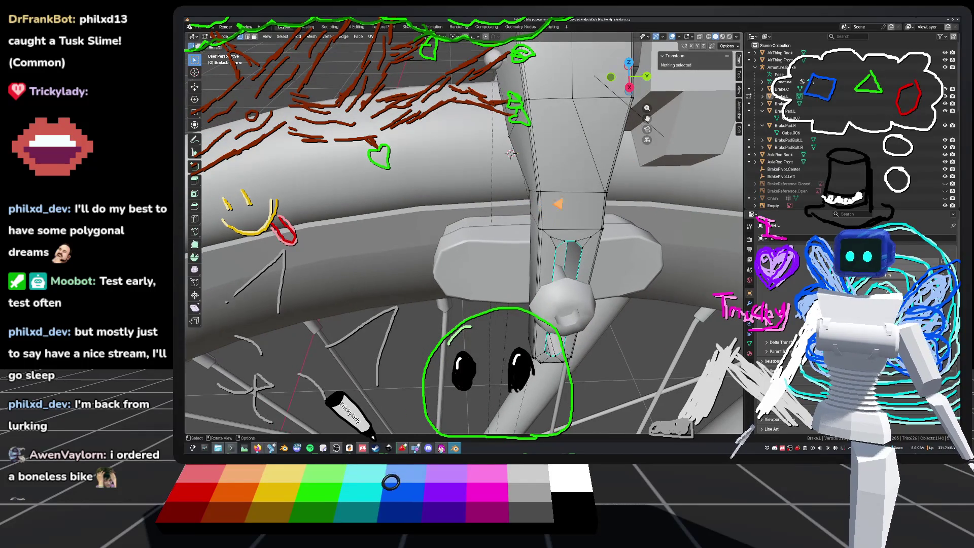
Select a hidden brake arm vertex in wireframe, nudge it slightly into place, then deselect.
left_click(709, 37)
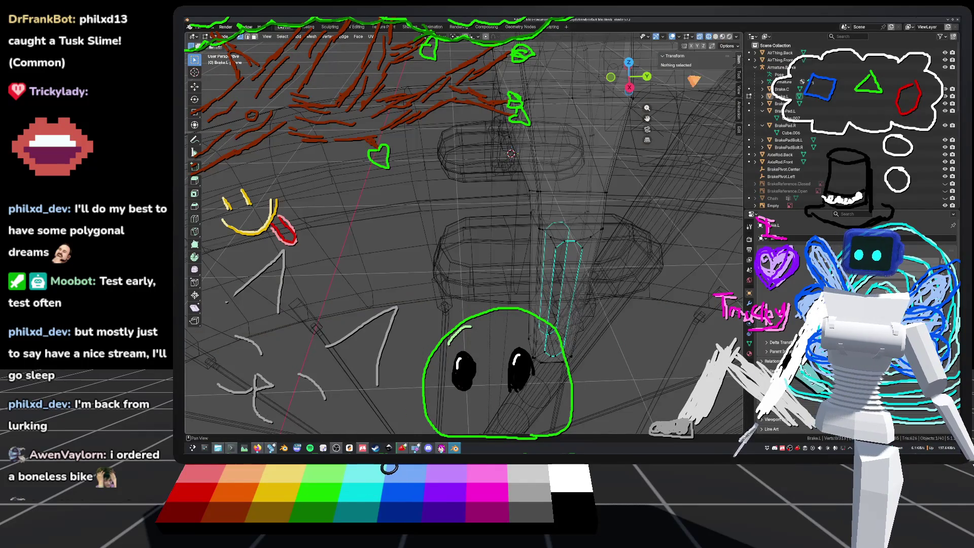
left_click(533, 191)
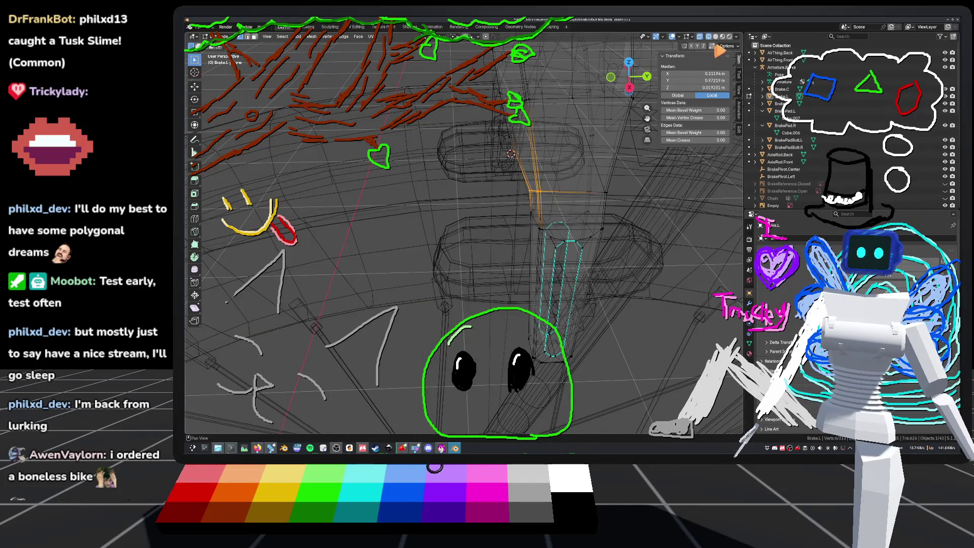
left_click(716, 37)
middle_click_drag(558, 178, 559, 182)
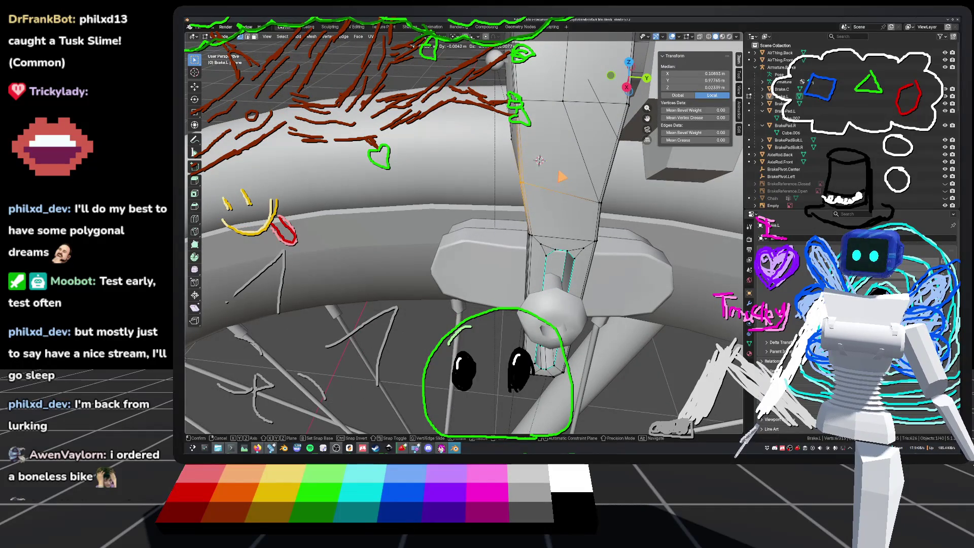
middle_click_drag(564, 176, 528, 166)
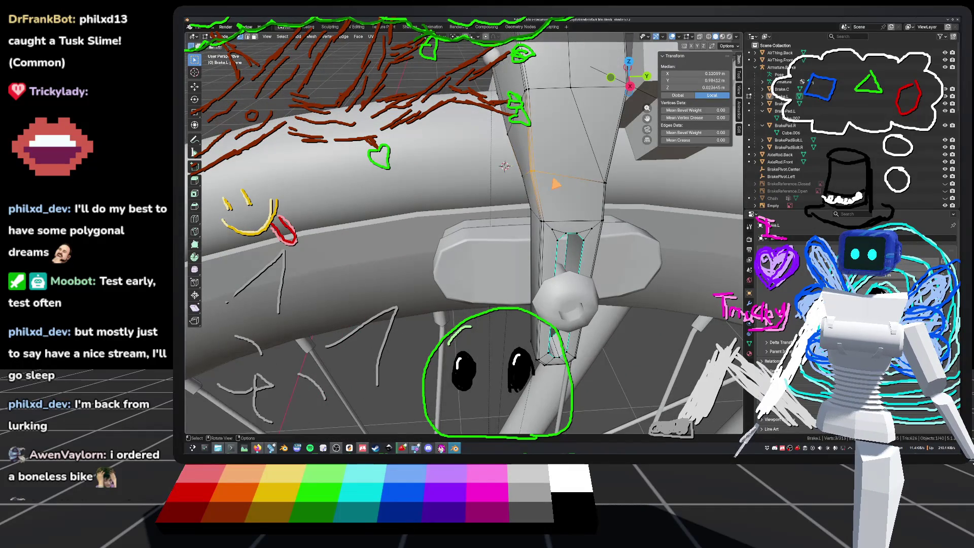
left_click_drag(530, 172, 531, 173)
mouse_move(531, 173)
middle_mouse_down()
mouse_move(508, 187)
mouse_move(462, 181)
middle_mouse_up()
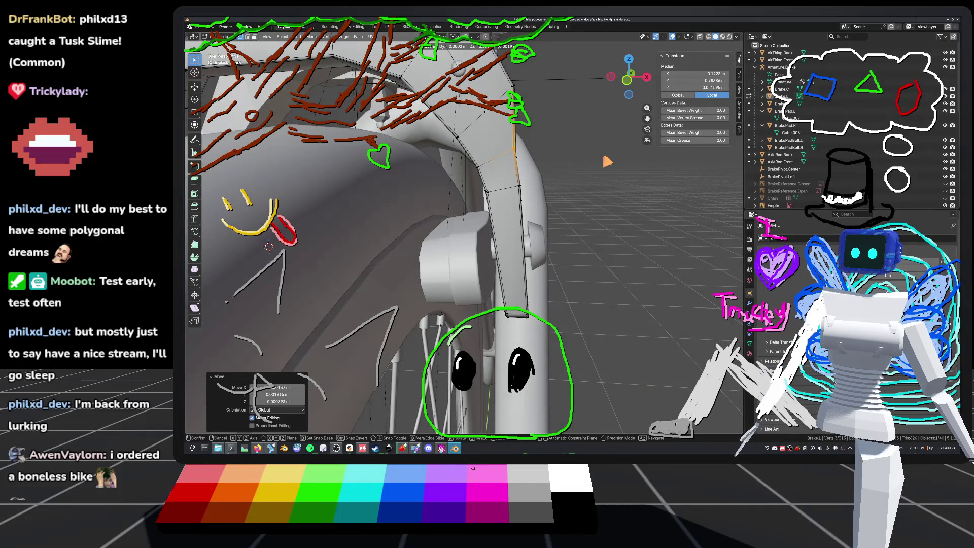
left_click(608, 161)
middle_click_drag(608, 162, 569, 158)
mouse_move(418, 191)
middle_mouse_down()
mouse_move(283, 228)
mouse_move(435, 207)
middle_mouse_up()
left_click(233, 236)
Save default_bike.blend and return to Object Mode.
mouse_move(567, 184)
middle_mouse_down()
mouse_move(680, 66)
mouse_move(657, 122)
mouse_move(653, 203)
middle_mouse_up()
scroll(680, 66, "up", 2)
key("ctrl+s")
key("Tab")
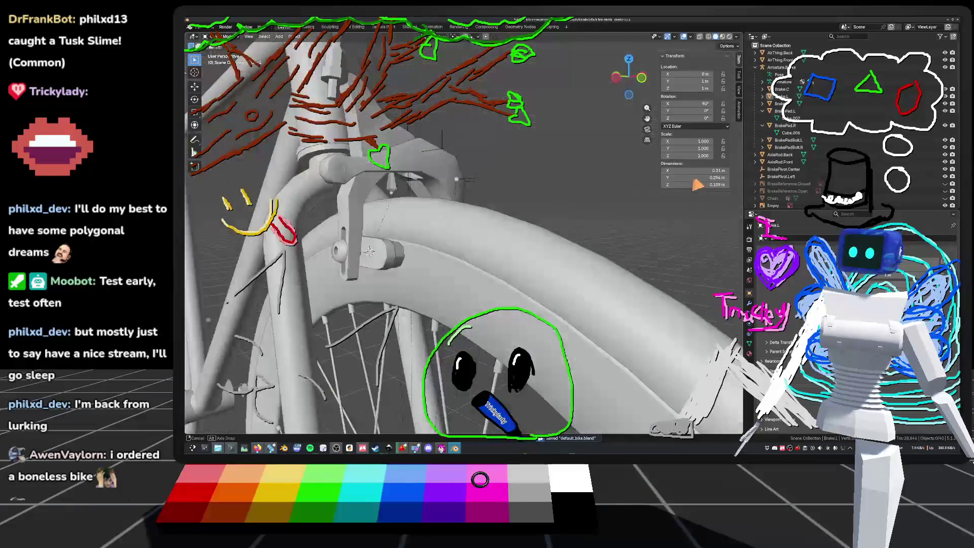
Orbit in to face the brake arm's slot, toggling Edit Mode, and select a slot-ring vertex.
middle_click_drag(715, 189, 644, 192)
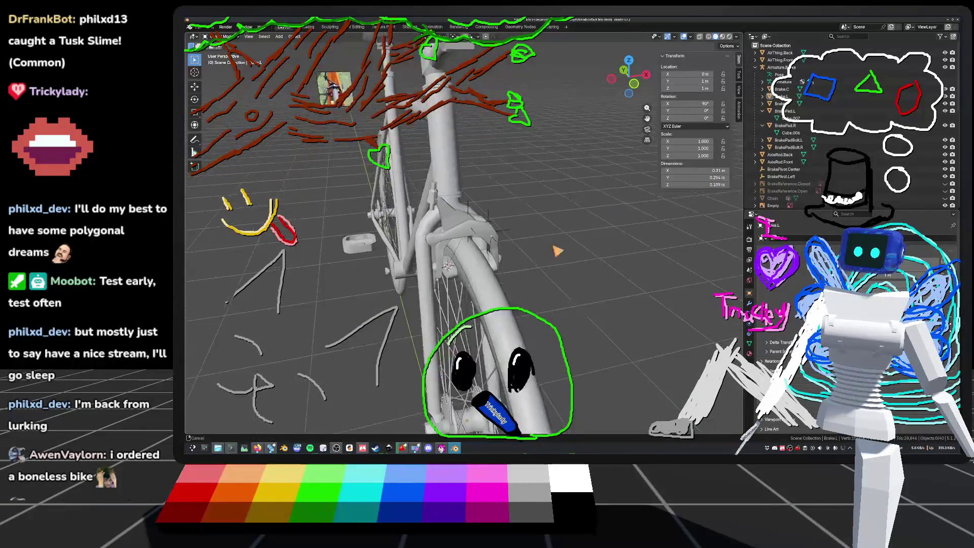
mouse_move(486, 351)
middle_mouse_down()
mouse_move(515, 320)
mouse_move(431, 290)
middle_mouse_up()
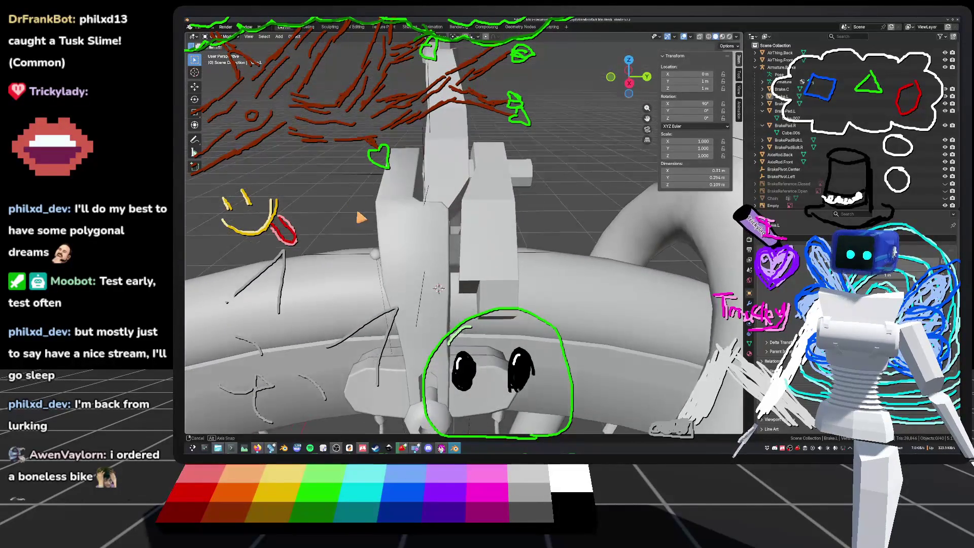
key("Tab")
mouse_move(418, 305)
middle_mouse_down()
mouse_move(439, 320)
mouse_move(444, 313)
mouse_move(431, 313)
middle_mouse_up()
key("Tab")
key("Tab")
mouse_move(491, 231)
middle_mouse_down()
mouse_move(472, 233)
mouse_move(503, 224)
middle_mouse_up()
left_click(490, 231)
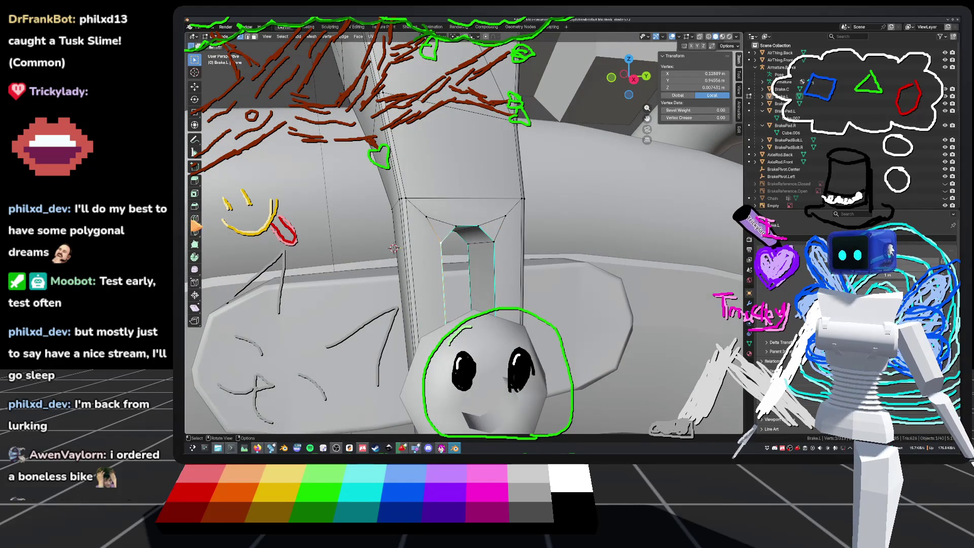
Make two Knife cuts from the slot corners across the brake arm's top face.
left_click(194, 232)
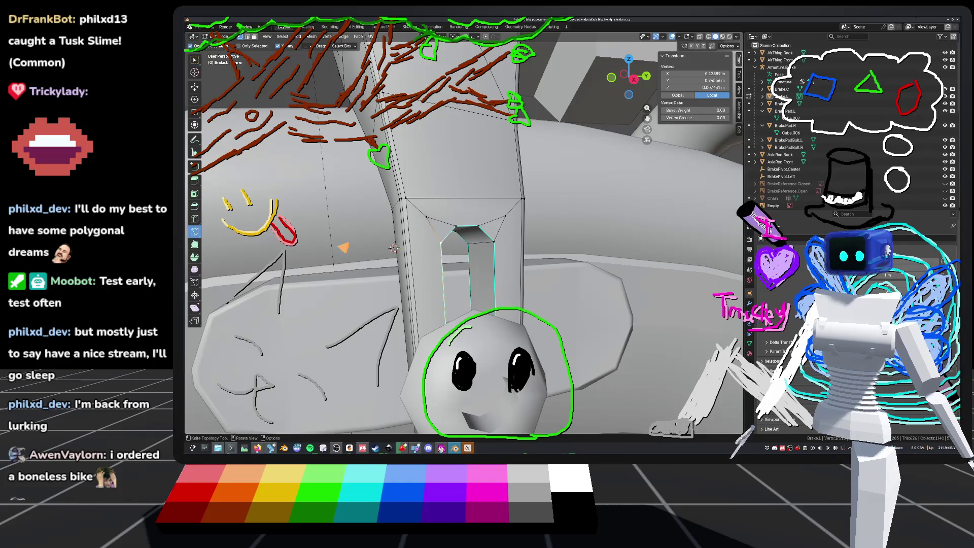
left_click(393, 249)
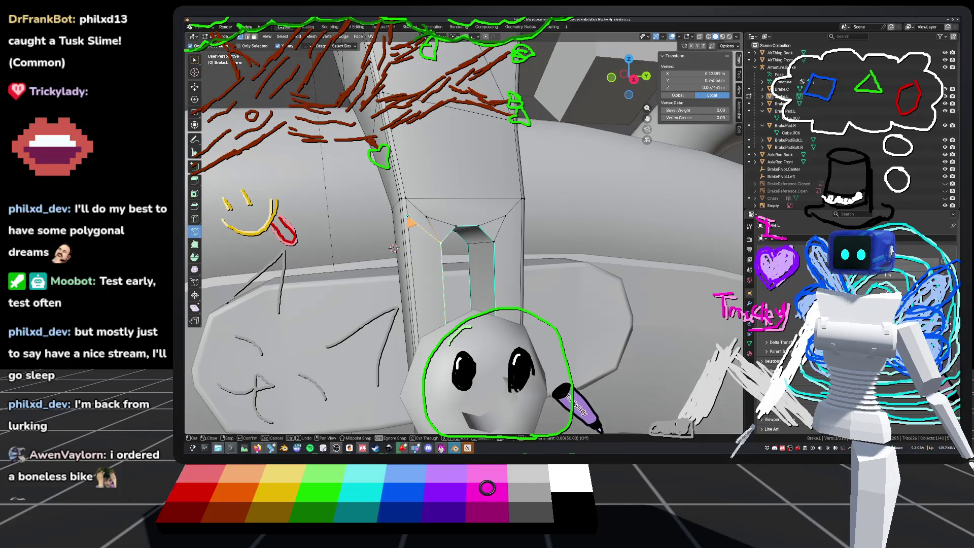
key("Return")
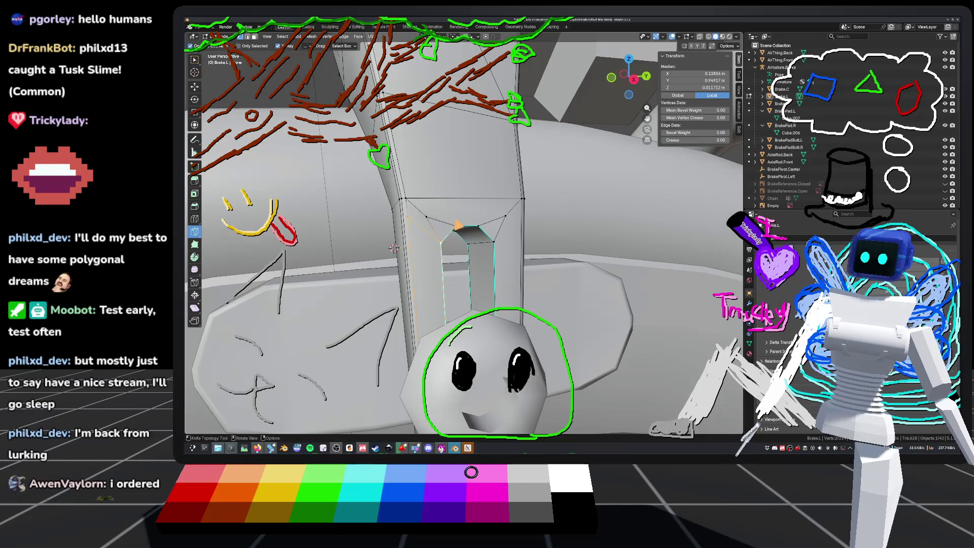
left_click(457, 228)
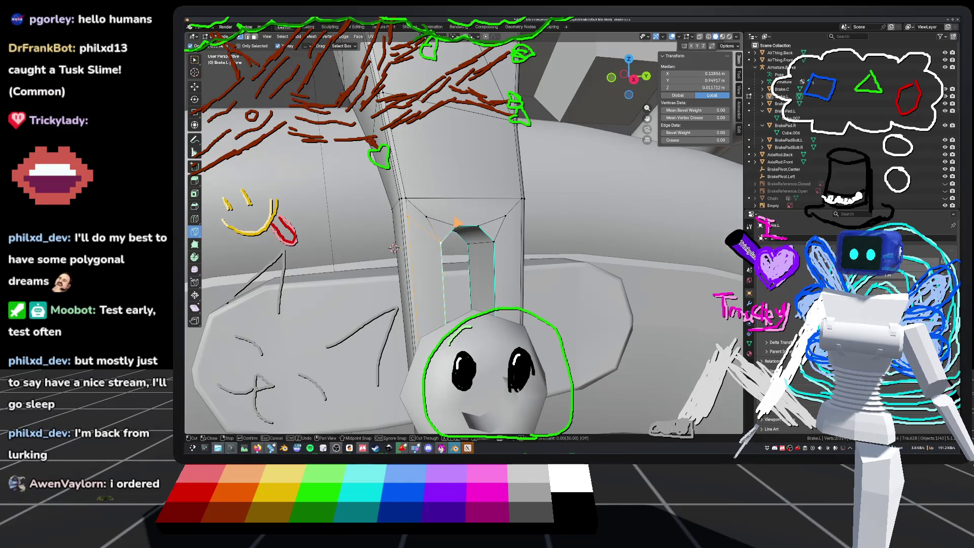
left_click(436, 199)
key("Return")
Add two more Knife cuts from the slot corners to the arm's edges, then exit Knife.
left_click(480, 226)
left_click(494, 243)
key("Return")
left_click(493, 242)
left_click(523, 212)
key("Return")
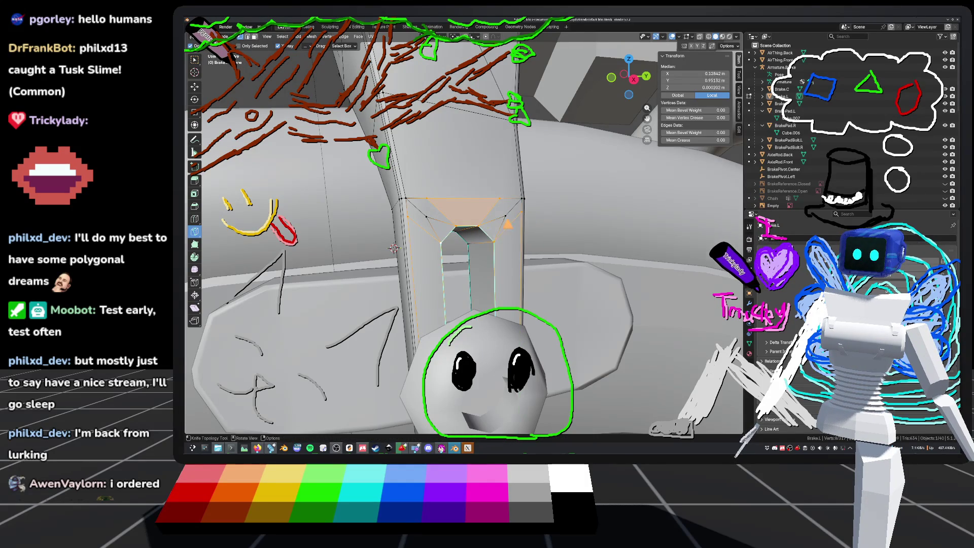
right_click(525, 203)
key("Escape")
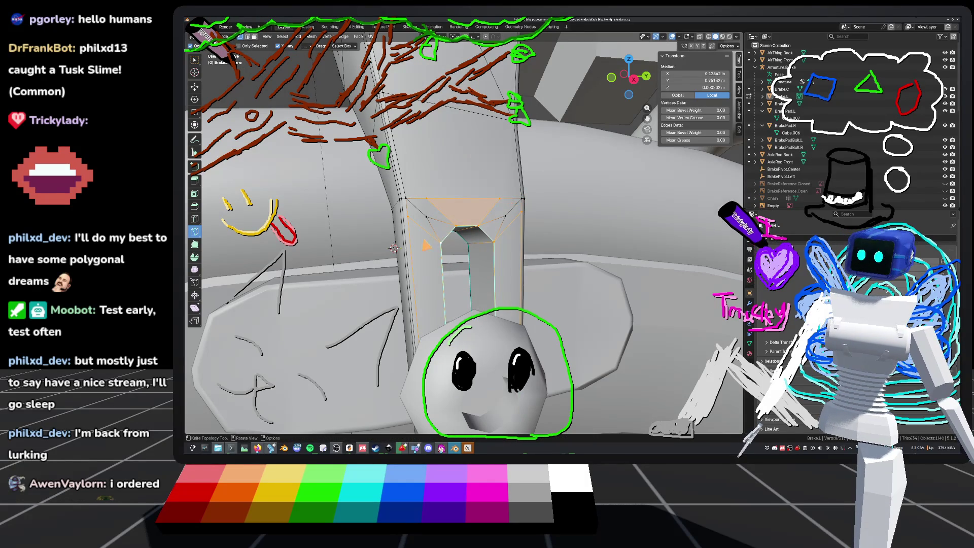
Select the two stray vertices and dissolve them.
key("w")
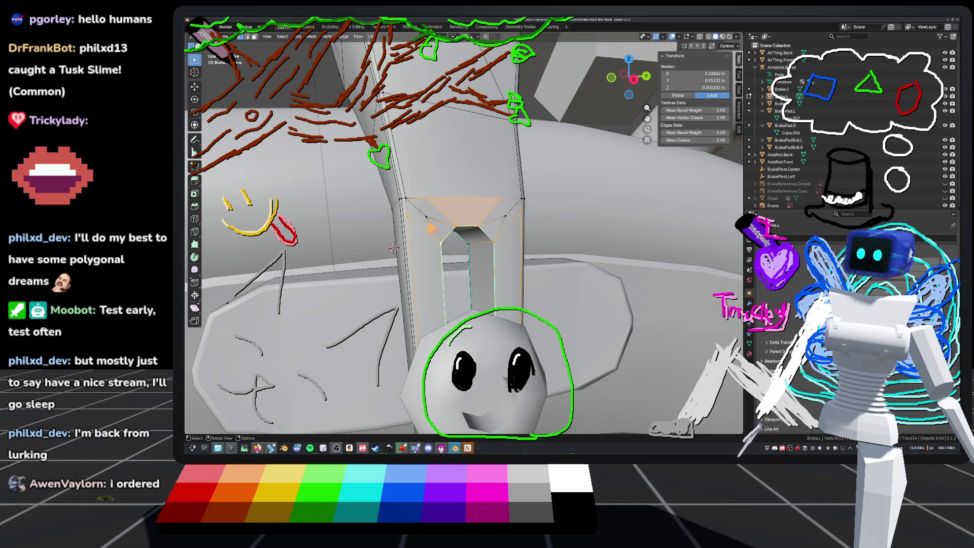
left_click(427, 218)
right_click(513, 222)
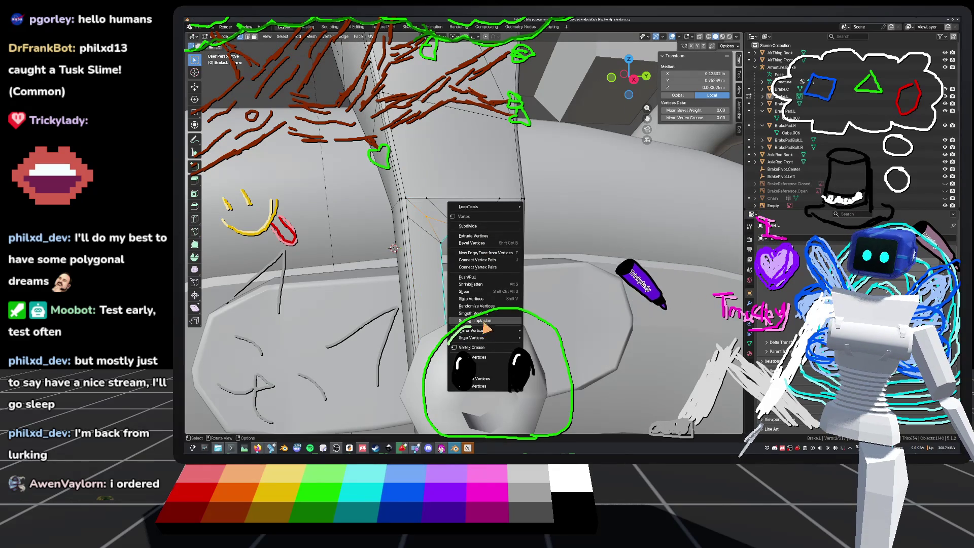
left_click(482, 379)
mouse_move(490, 376)
middle_mouse_down()
mouse_move(539, 270)
mouse_move(331, 210)
middle_mouse_up()
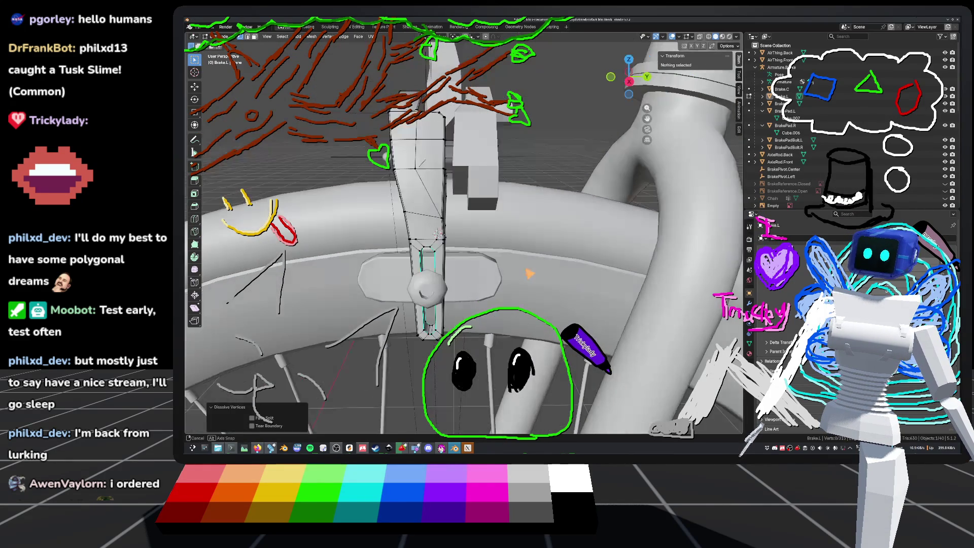
Save default_bike.blend, re-enter Edit Mode and select the slot ring's corner vertex.
key("Tab")
mouse_move(308, 168)
middle_mouse_down()
mouse_move(429, 173)
mouse_move(433, 207)
middle_mouse_up()
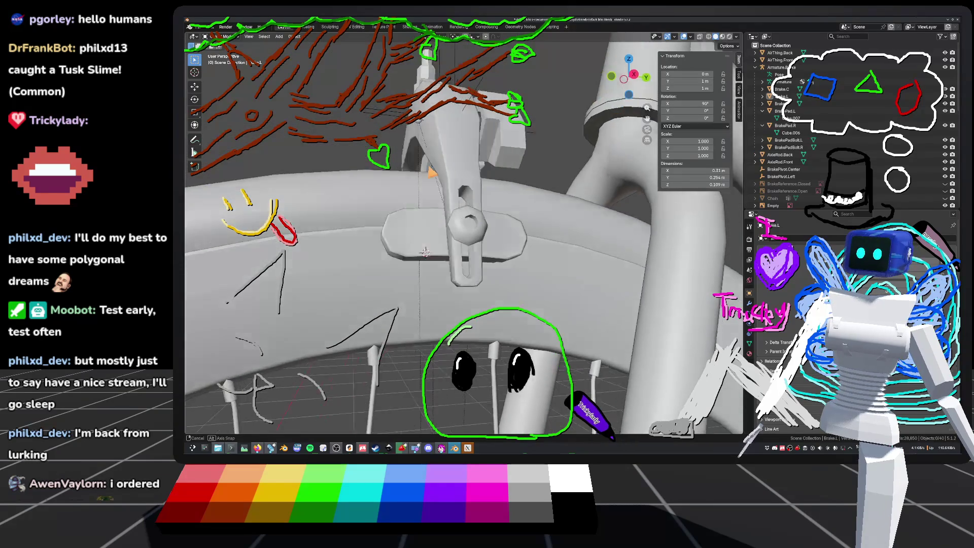
key("Tab")
key("ctrl+s")
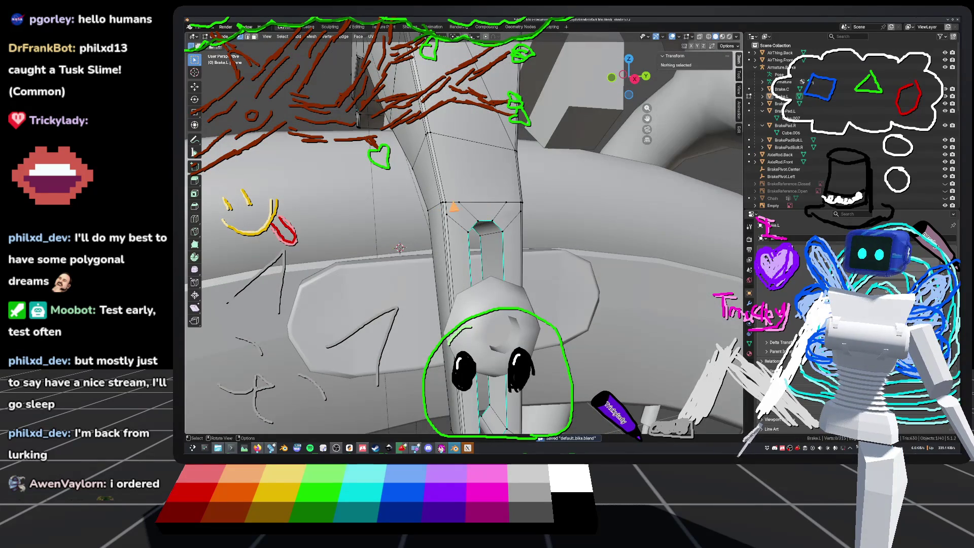
left_click(522, 204)
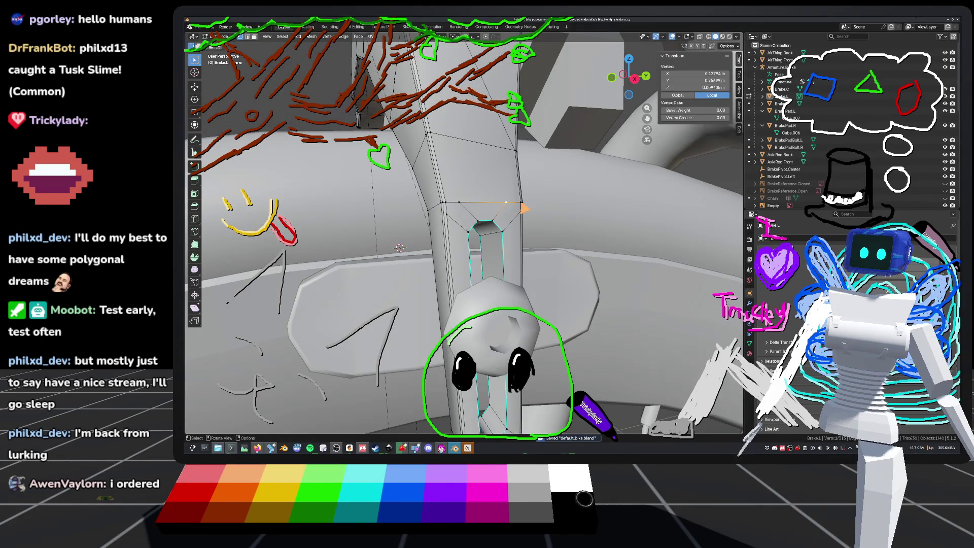
mouse_move(568, 213)
middle_mouse_down()
mouse_move(533, 213)
mouse_move(541, 221)
mouse_move(526, 223)
mouse_move(594, 233)
mouse_move(507, 235)
middle_mouse_up()
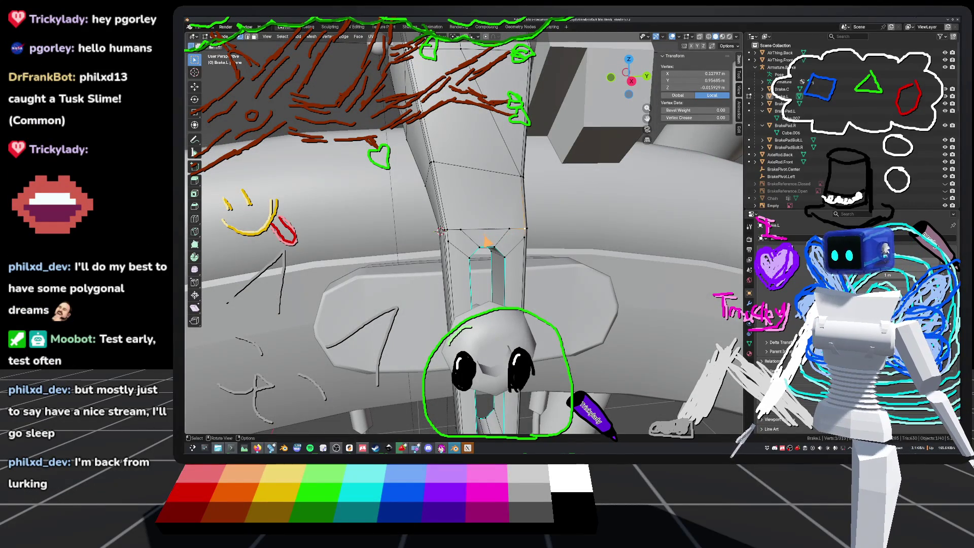
Select two vertices on the brake arm, return to Object Mode and save default_bike.blend.
middle_click_drag(440, 231, 491, 231)
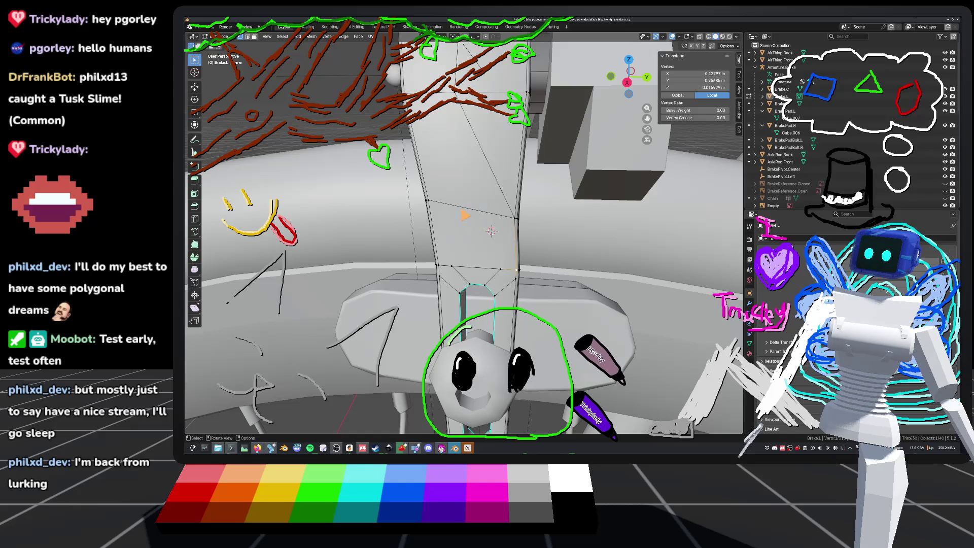
mouse_move(491, 231)
middle_mouse_down()
mouse_move(500, 217)
mouse_move(501, 235)
middle_mouse_up()
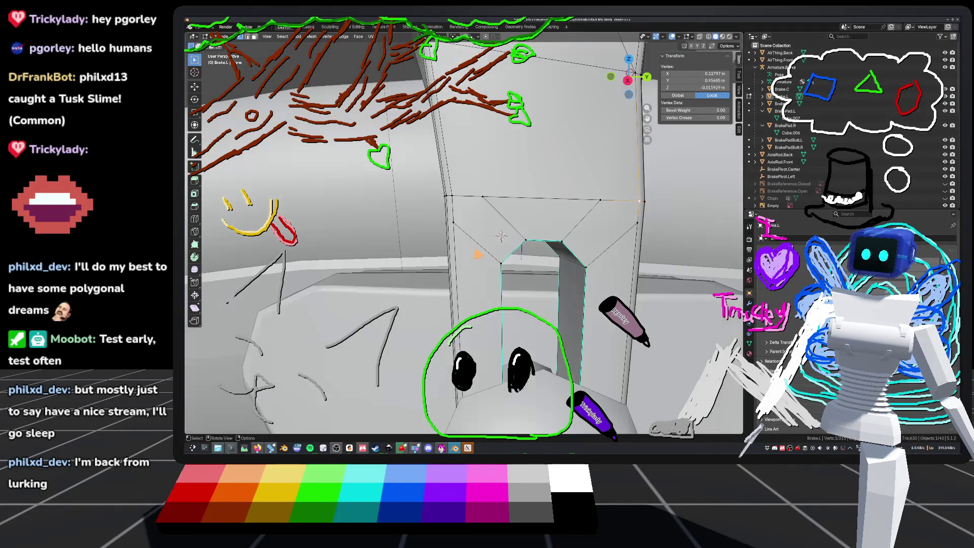
left_click(503, 218)
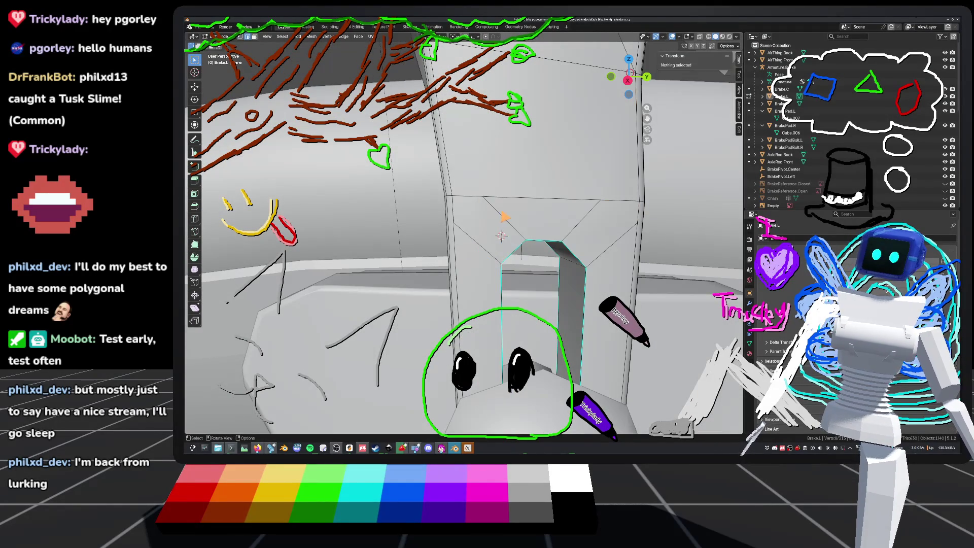
left_click(579, 229, "shift")
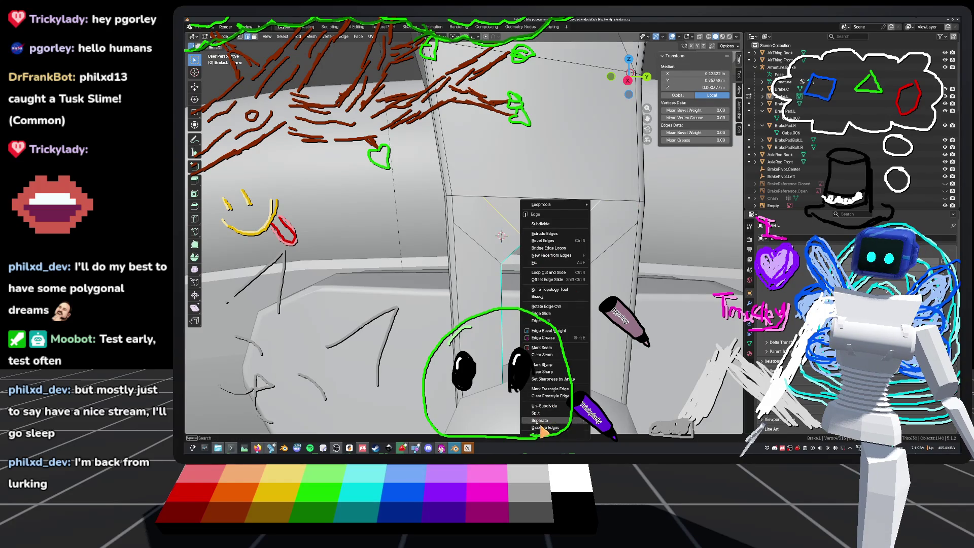
key("Escape")
key("Tab")
scroll(355, 227, "down", 5)
mouse_move(482, 232)
middle_mouse_down()
mouse_move(462, 239)
mouse_move(485, 239)
mouse_move(465, 260)
mouse_move(463, 246)
mouse_move(491, 274)
mouse_move(528, 269)
mouse_move(487, 254)
middle_mouse_up()
key("ctrl+s")
Select the Brake.R brake arm and frame it in the view.
middle_click_drag(472, 204, 431, 233)
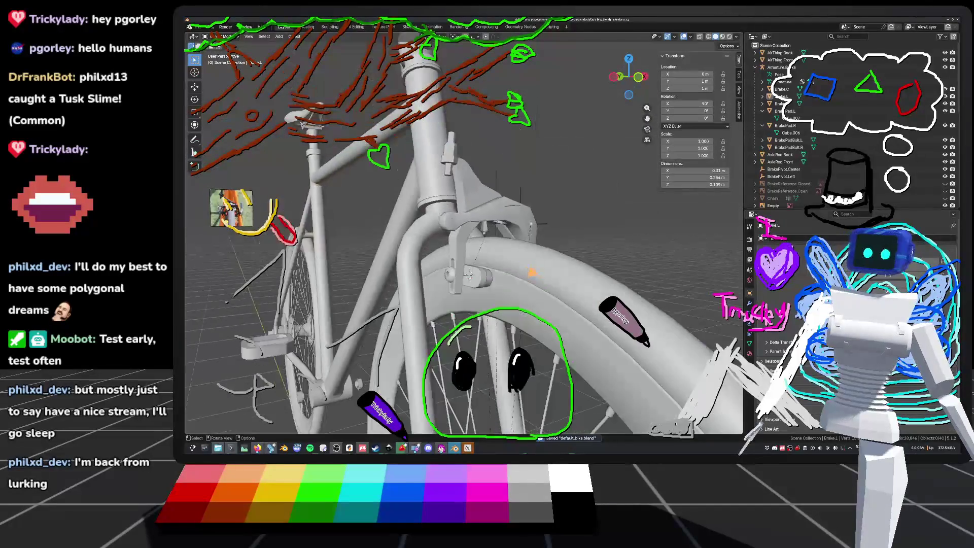
left_click(782, 103)
key("KP_Decimal")
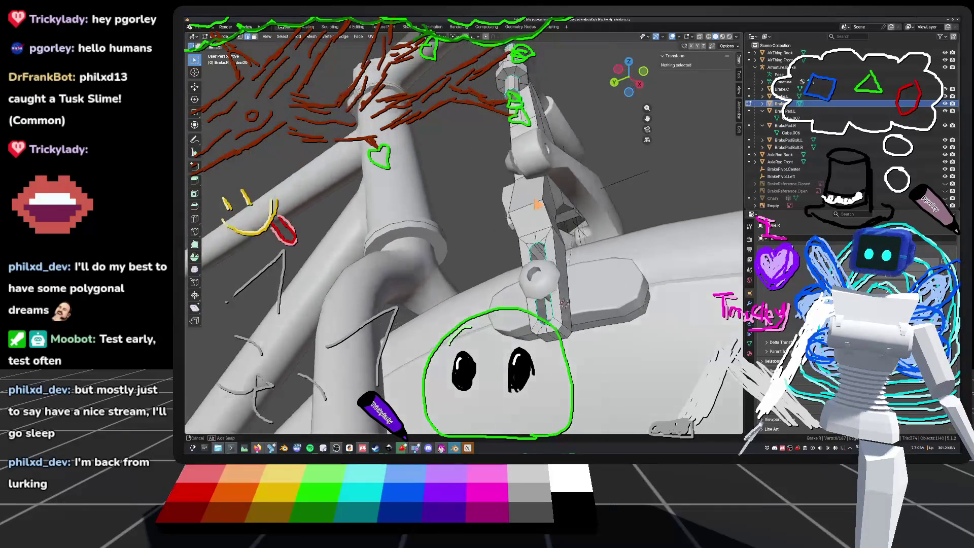
Bevel one sharp edge on Brake.R, inspect it, and save default_bike.blend.
mouse_move(456, 254)
middle_mouse_down()
mouse_move(563, 203)
mouse_move(685, 173)
middle_mouse_up()
left_click(393, 223)
right_click(393, 223)
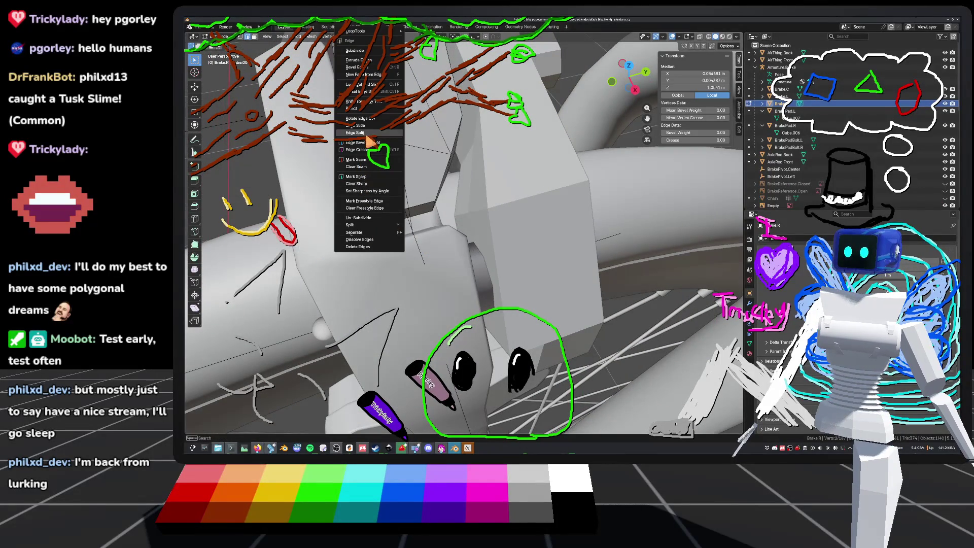
left_click(353, 67)
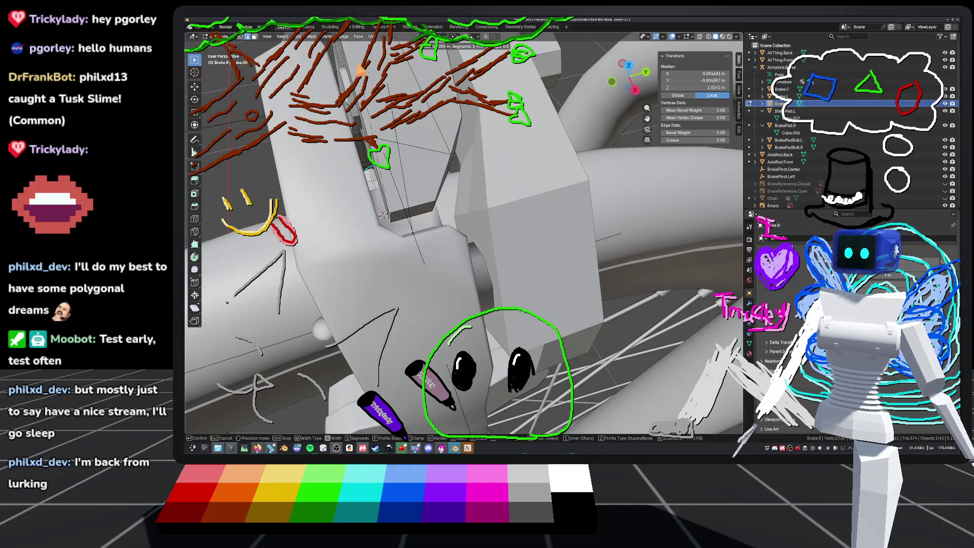
left_click(403, 56)
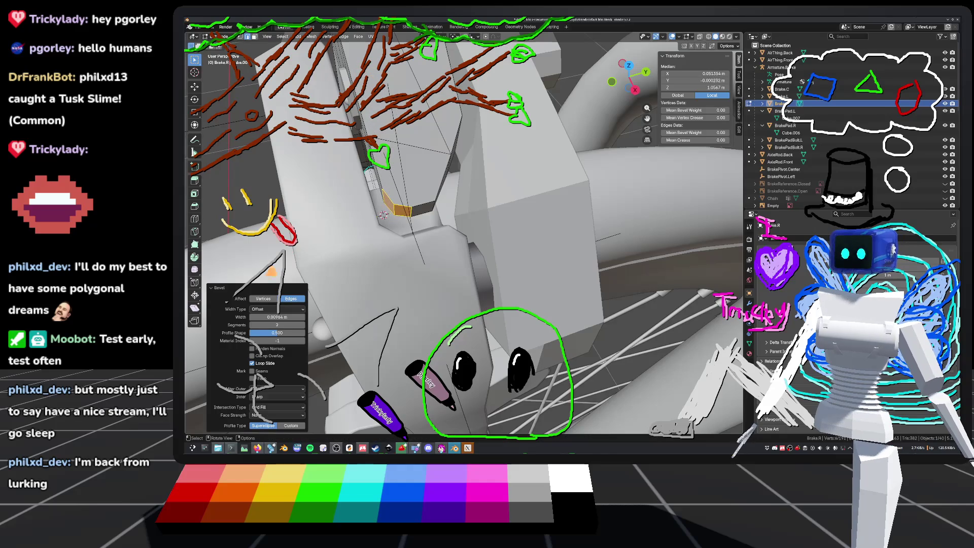
mouse_move(401, 243)
middle_mouse_down()
mouse_move(368, 234)
mouse_move(416, 223)
middle_mouse_up()
middle_click_drag(564, 150, 487, 240)
key("ctrl+s")
Start two further bevels on the arm's selection and cancel both.
mouse_move(294, 245)
middle_mouse_down()
mouse_move(378, 145)
mouse_move(445, 194)
middle_mouse_up()
mouse_move(443, 241)
middle_mouse_down()
mouse_move(695, 308)
mouse_move(668, 321)
middle_mouse_up()
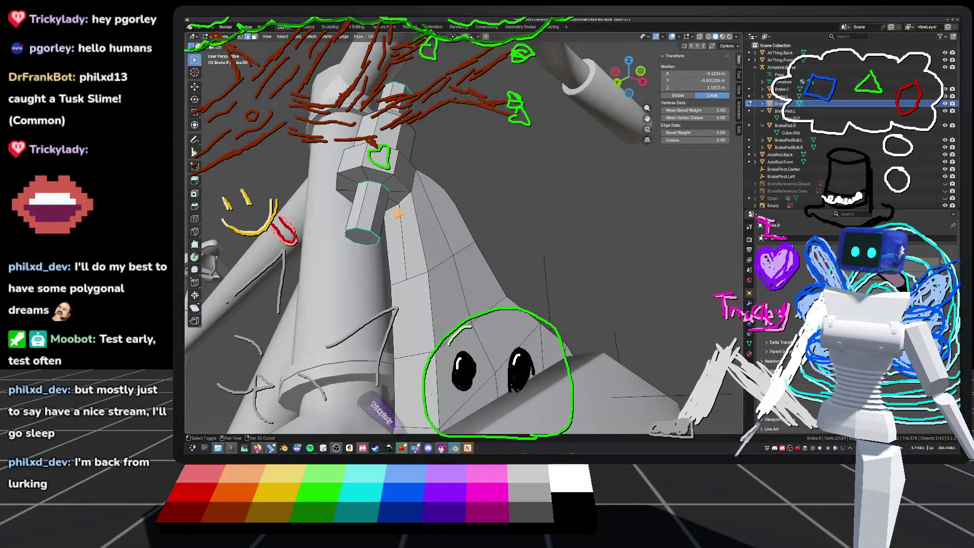
right_click(398, 214)
left_click(408, 205)
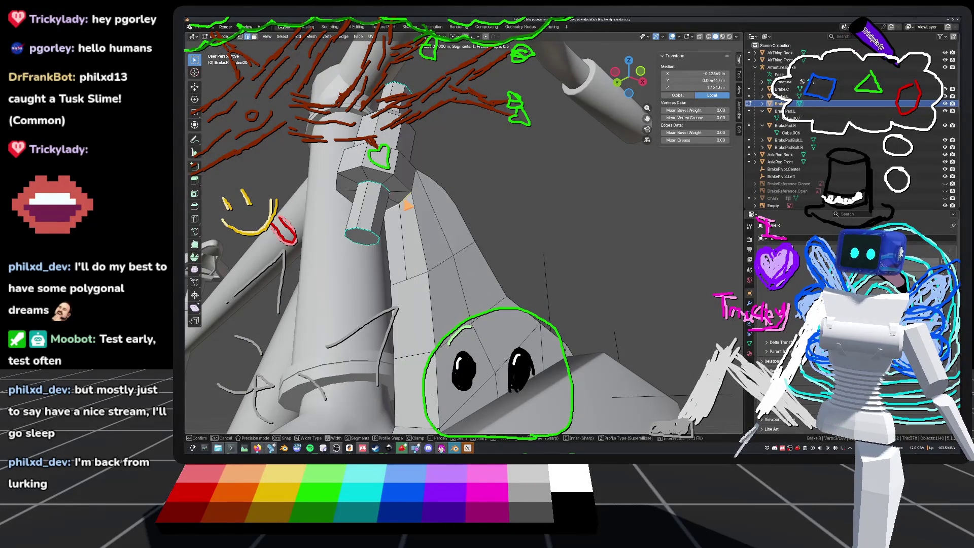
right_click(409, 204)
middle_click_drag(409, 205, 399, 213)
right_click(389, 219)
left_click(392, 219)
right_click(394, 219)
Deselect the mesh and pick a different edge and vertex on the arm.
left_click(451, 198)
mouse_move(451, 198)
middle_mouse_down()
mouse_move(478, 209)
mouse_move(433, 218)
mouse_move(464, 217)
mouse_move(435, 233)
mouse_move(462, 237)
middle_mouse_up()
left_click(451, 218)
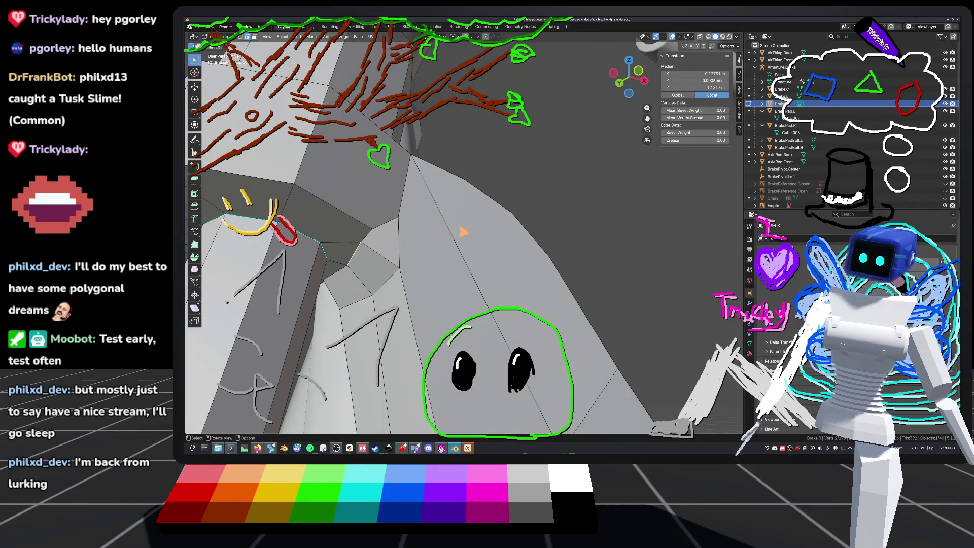
left_click(400, 220)
middle_click_drag(414, 227, 446, 241)
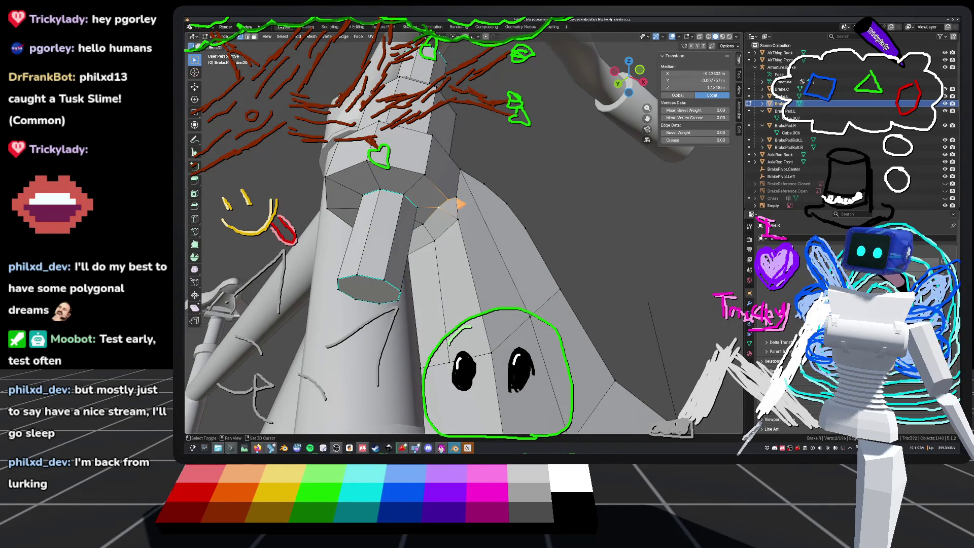
Merge the first group of stray vertices at their center.
left_click(456, 203, "shift")
right_click(455, 204)
mouse_move(422, 340)
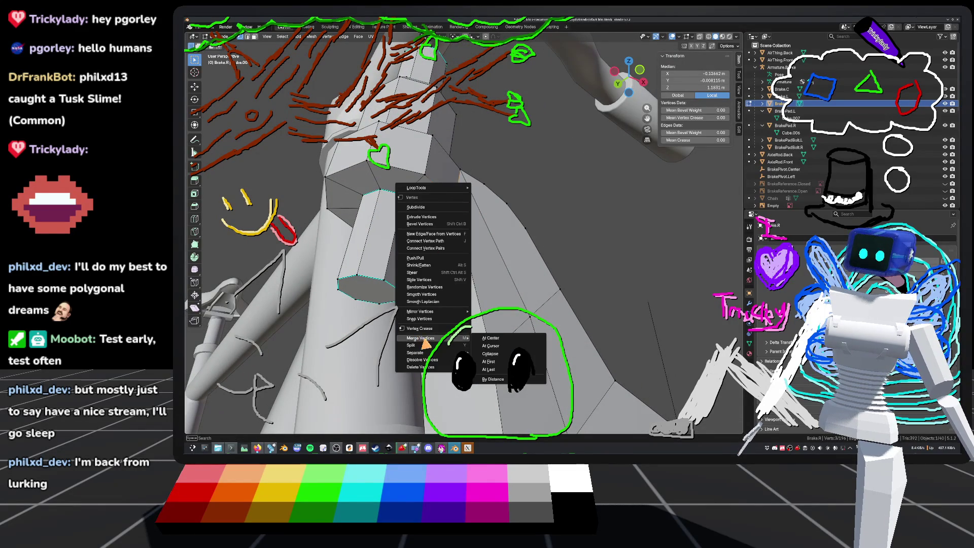
left_click(491, 339)
mouse_move(500, 241)
middle_mouse_down()
mouse_move(533, 244)
mouse_move(532, 224)
mouse_move(548, 230)
mouse_move(528, 239)
mouse_move(611, 224)
middle_mouse_up()
Merge three vertices by the pivot bolt at their center, then deselect.
left_click(597, 198)
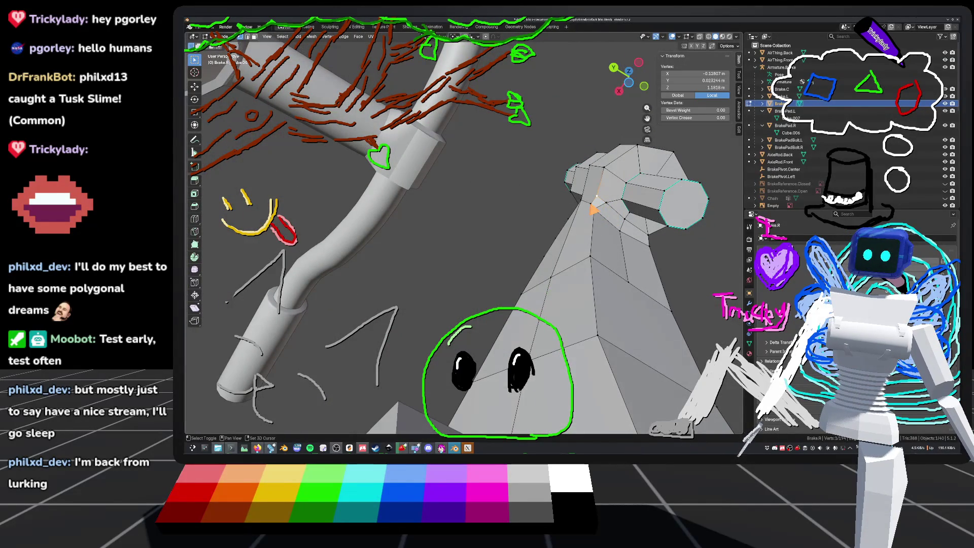
left_click(608, 208, "shift")
right_click(607, 208)
mouse_move(609, 207)
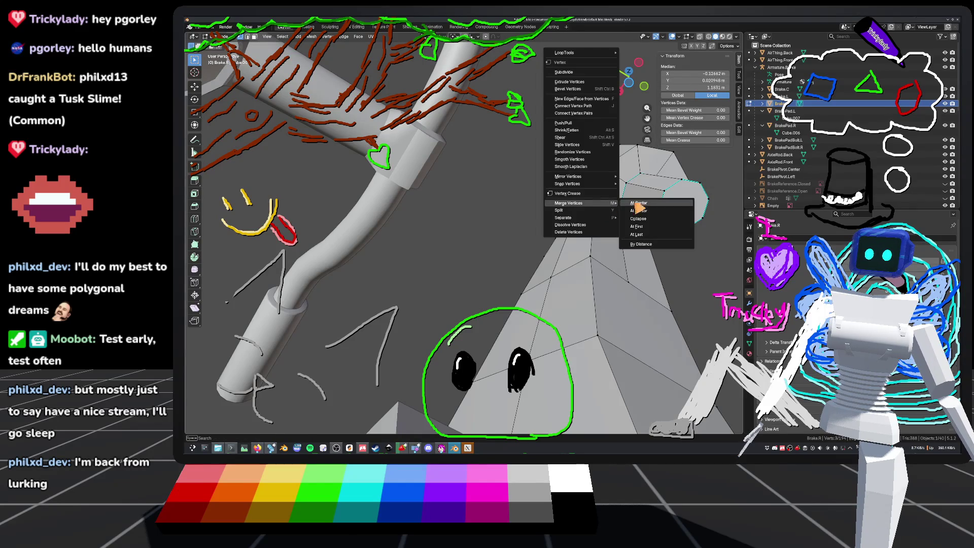
left_click(638, 204)
mouse_move(637, 206)
middle_mouse_down()
mouse_move(528, 270)
mouse_move(576, 246)
mouse_move(652, 239)
mouse_move(655, 277)
mouse_move(657, 245)
mouse_move(592, 256)
mouse_move(624, 256)
mouse_move(602, 251)
mouse_move(594, 204)
mouse_move(618, 213)
mouse_move(602, 254)
mouse_move(474, 192)
mouse_move(516, 251)
middle_mouse_up()
left_click(616, 213)
Save default_bike.blend and orbit around the arm, trying vertex selections near the pivot sleeve.
key("ctrl+s")
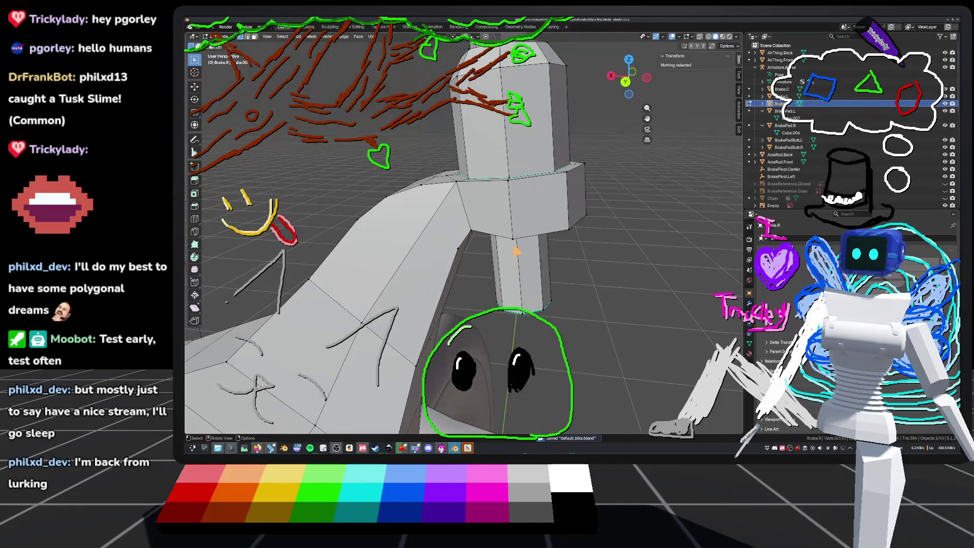
middle_click_drag(447, 271, 443, 198)
left_click(443, 197)
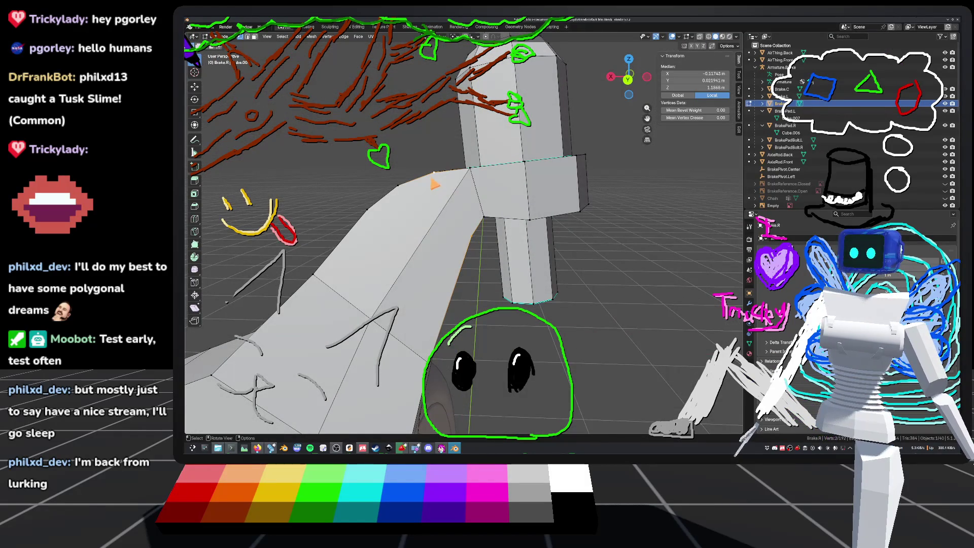
left_click(669, 204)
middle_click_drag(669, 204, 488, 235)
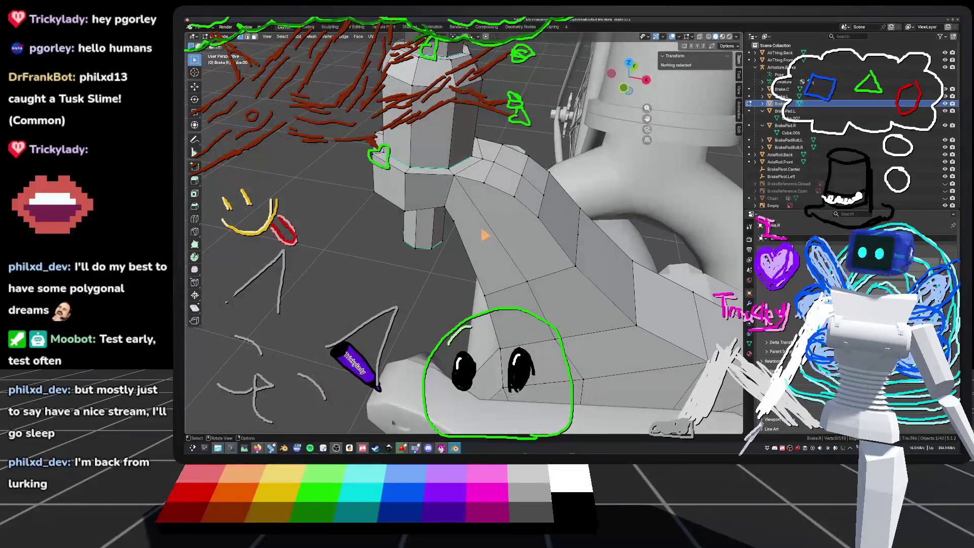
left_click(463, 231)
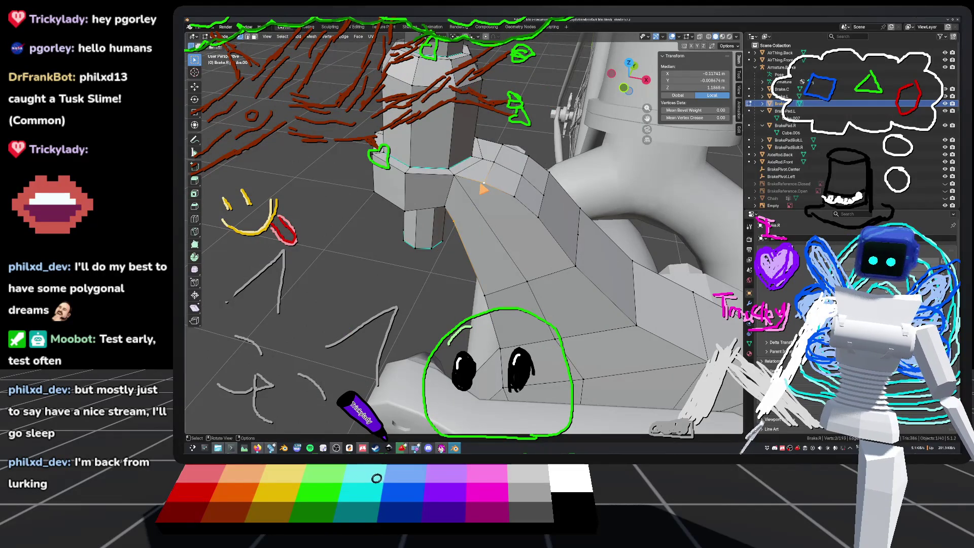
key("alt+a")
middle_click_drag(489, 235, 432, 246)
mouse_move(517, 245)
middle_mouse_down()
mouse_move(570, 212)
mouse_move(588, 232)
mouse_move(387, 267)
mouse_move(311, 264)
mouse_move(342, 215)
mouse_move(335, 235)
middle_mouse_up()
middle_click_drag(453, 247, 467, 205)
Move the vertex where the arm meets the pivot sleeve into place, deselect, and save.
left_click(466, 204)
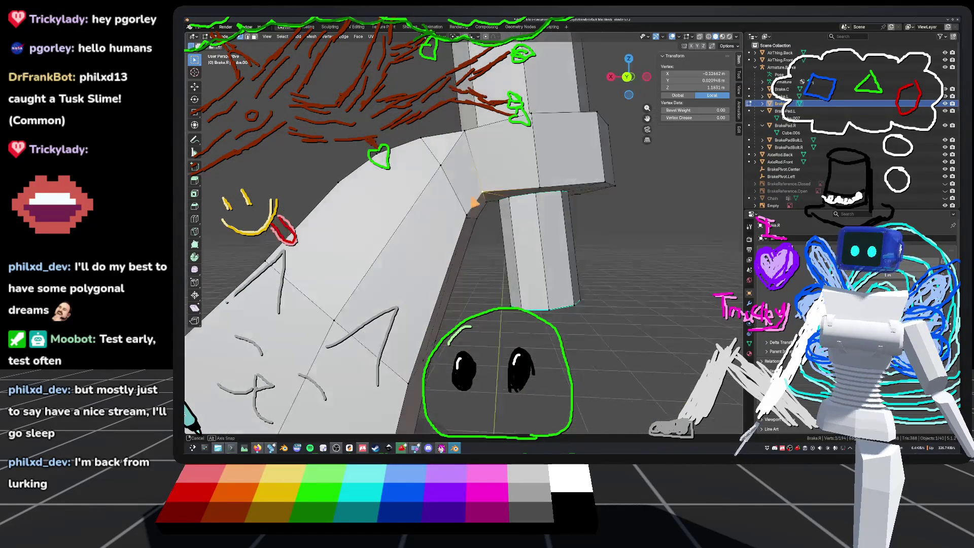
mouse_move(457, 228)
middle_mouse_down()
mouse_move(447, 208)
mouse_move(415, 219)
mouse_move(441, 244)
mouse_move(495, 219)
mouse_move(523, 224)
mouse_move(507, 208)
middle_mouse_up()
left_click(519, 216)
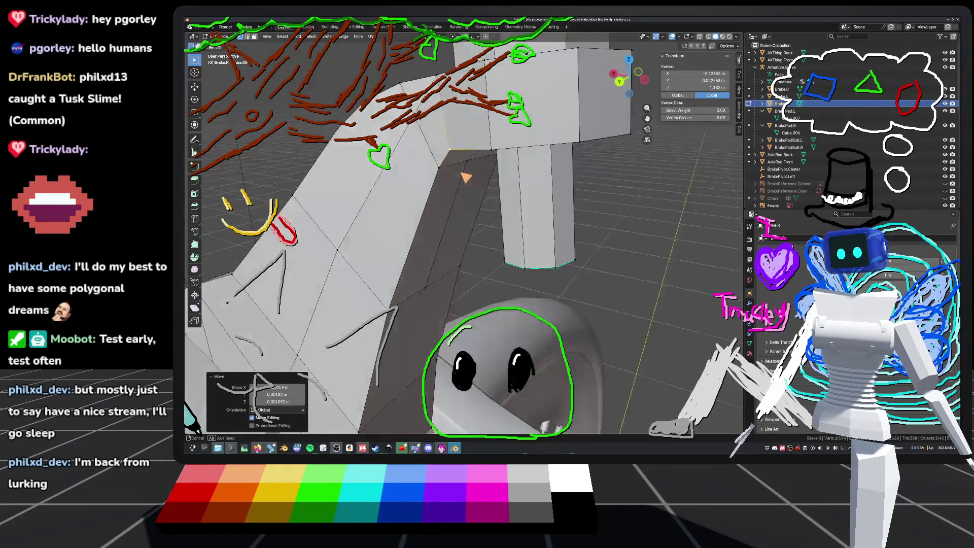
mouse_move(507, 208)
middle_mouse_down()
mouse_move(482, 249)
mouse_move(498, 202)
mouse_move(559, 152)
mouse_move(596, 141)
mouse_move(555, 150)
mouse_move(524, 209)
mouse_move(562, 204)
mouse_move(511, 244)
mouse_move(467, 159)
mouse_move(560, 217)
mouse_move(548, 223)
middle_mouse_up()
left_click(562, 204)
key("ctrl+s")
Select vertices at the hex pivot and extend a shortest-path selection along the brake arm.
scroll(464, 233, "up", 6)
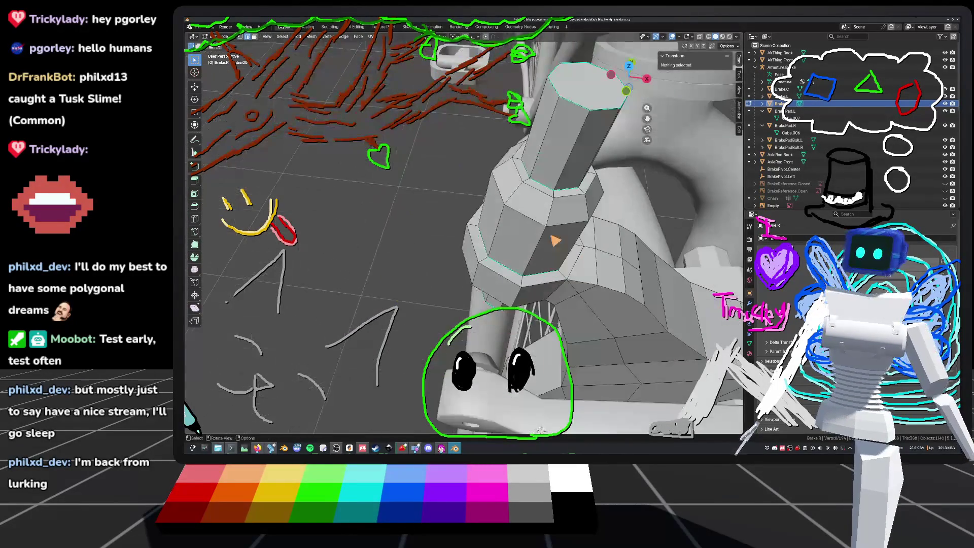
left_click(539, 285)
mouse_move(539, 286)
middle_mouse_down()
mouse_move(561, 287)
mouse_move(464, 235)
mouse_move(491, 261)
middle_mouse_up()
left_click(568, 274, "ctrl")
mouse_move(563, 287)
middle_mouse_down()
mouse_move(489, 283)
mouse_move(518, 174)
mouse_move(492, 215)
middle_mouse_up()
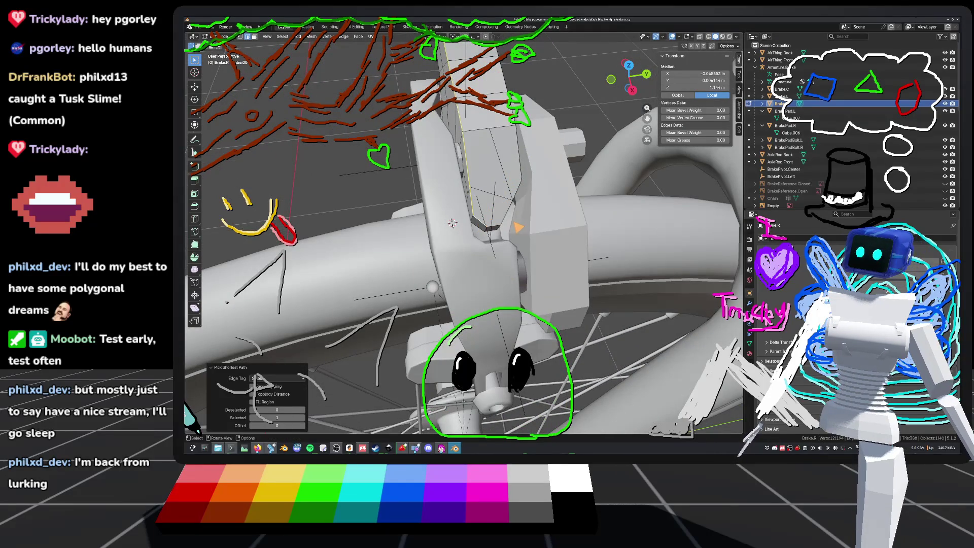
middle_click_drag(452, 224, 406, 195)
mouse_move(496, 248)
middle_mouse_down()
mouse_move(489, 192)
mouse_move(432, 218)
middle_mouse_up()
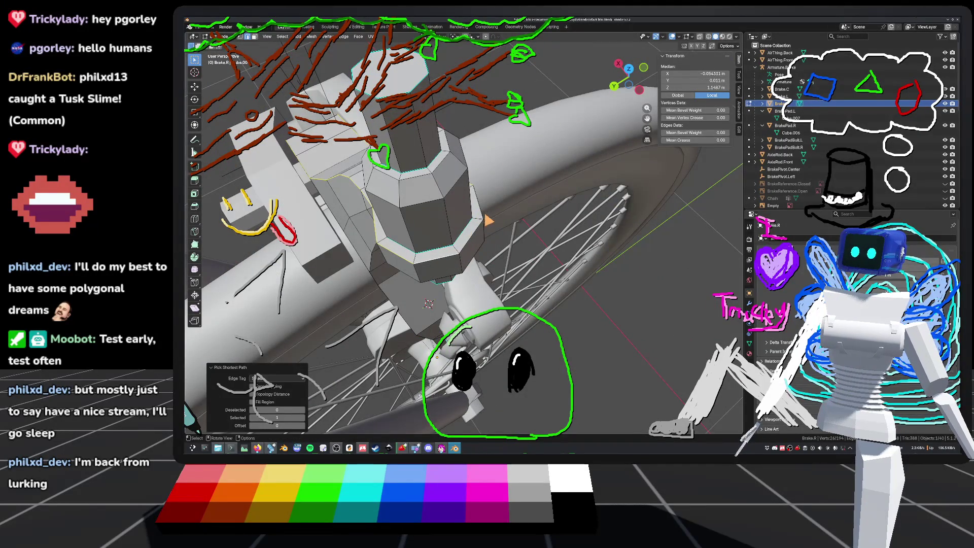
Extend the edge path further along the arm and turn on X-ray to see through the mesh.
mouse_move(481, 215)
middle_mouse_down()
mouse_move(421, 223)
mouse_move(554, 223)
mouse_move(563, 191)
mouse_move(596, 180)
mouse_move(570, 203)
middle_mouse_up()
left_click(491, 187, "shift")
left_click(547, 247, "ctrl")
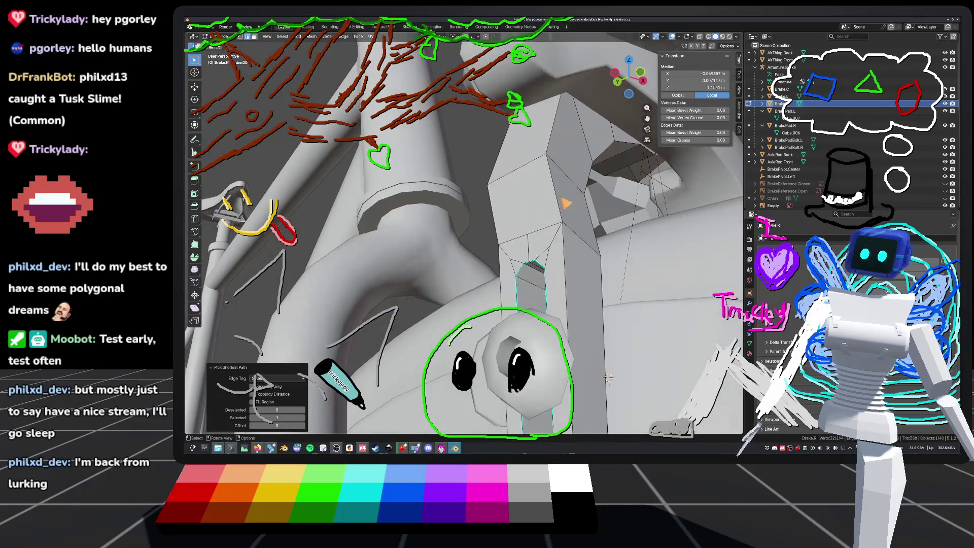
mouse_move(609, 378)
middle_mouse_down()
mouse_move(553, 218)
mouse_move(569, 231)
middle_mouse_up()
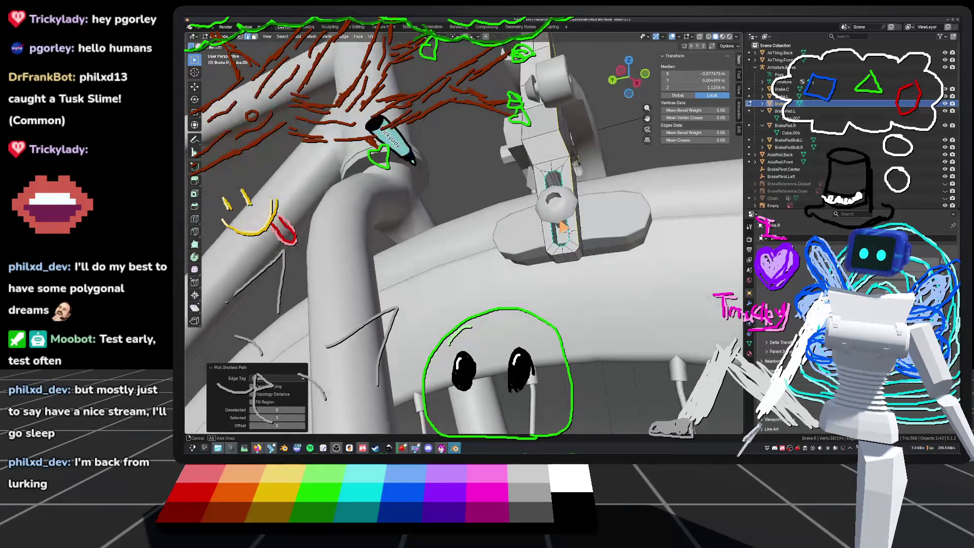
left_click(569, 231, "ctrl")
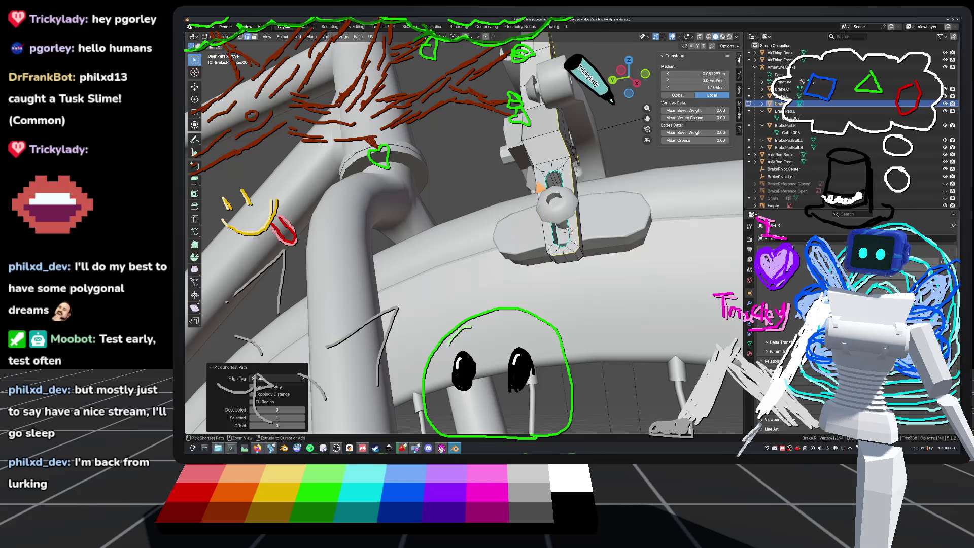
mouse_move(570, 231)
middle_mouse_down()
mouse_move(536, 286)
mouse_move(490, 218)
mouse_move(461, 241)
middle_mouse_up()
middle_click_drag(481, 202, 493, 264)
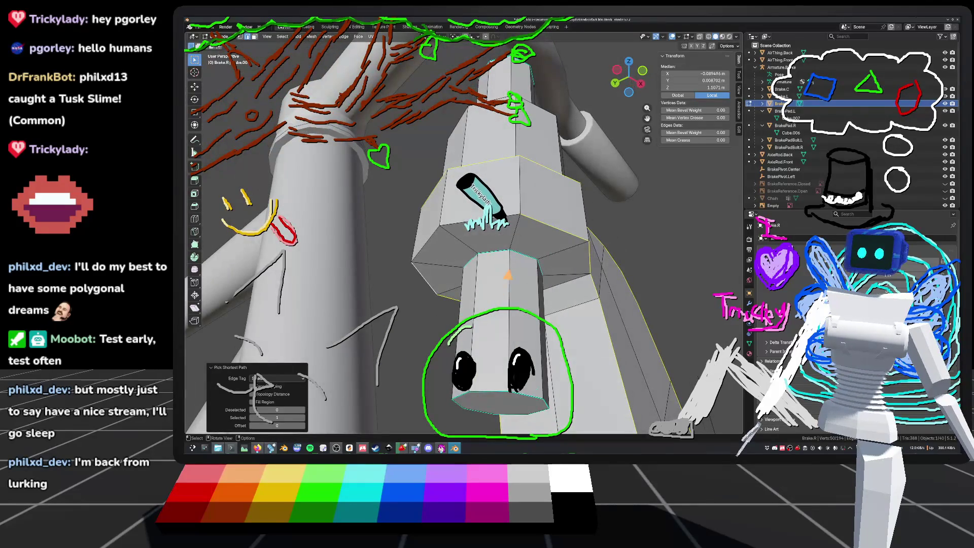
mouse_move(459, 229)
middle_mouse_down()
mouse_move(534, 232)
mouse_move(546, 218)
mouse_move(635, 229)
mouse_move(599, 276)
mouse_move(453, 278)
middle_mouse_up()
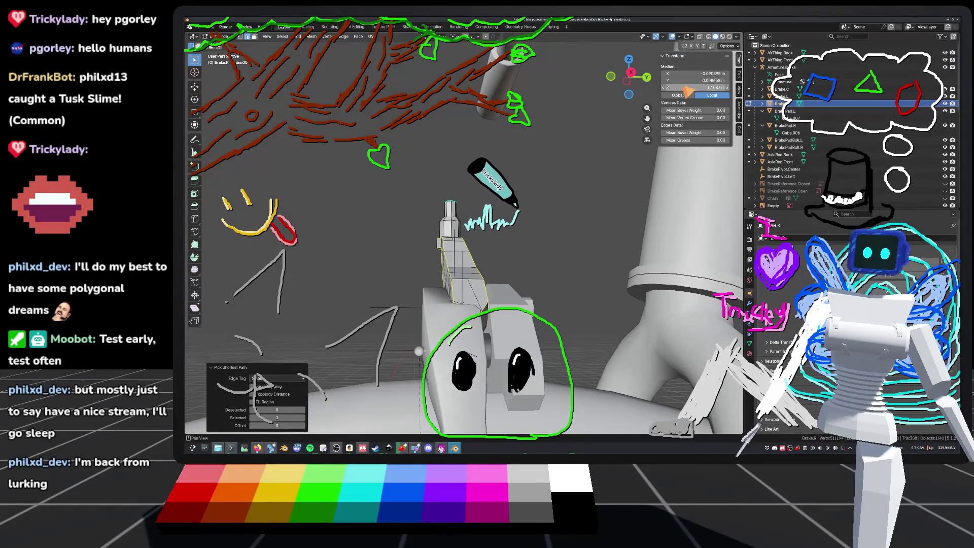
left_click(701, 37)
mouse_move(587, 254)
middle_mouse_down()
mouse_move(604, 235)
mouse_move(594, 250)
mouse_move(600, 136)
mouse_move(508, 228)
mouse_move(477, 285)
mouse_move(556, 169)
middle_mouse_up()
Refine the shortest-path edge selection along Brake.R, adding edges and dropping stray ones.
mouse_move(514, 237)
middle_mouse_down()
mouse_move(525, 170)
mouse_move(518, 218)
mouse_move(508, 185)
middle_mouse_up()
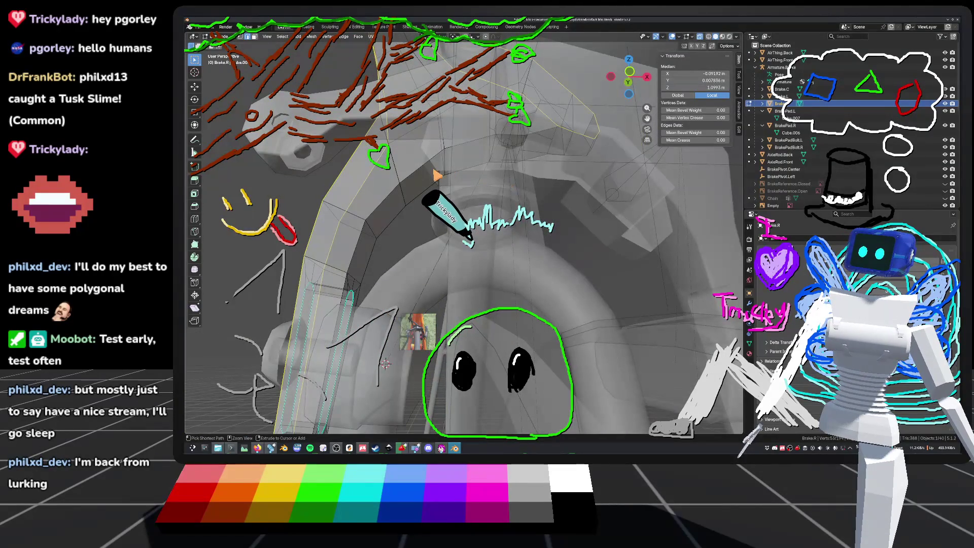
left_click(386, 363, "ctrl")
mouse_move(385, 363)
middle_mouse_down()
mouse_move(520, 336)
mouse_move(499, 314)
mouse_move(523, 299)
middle_mouse_up()
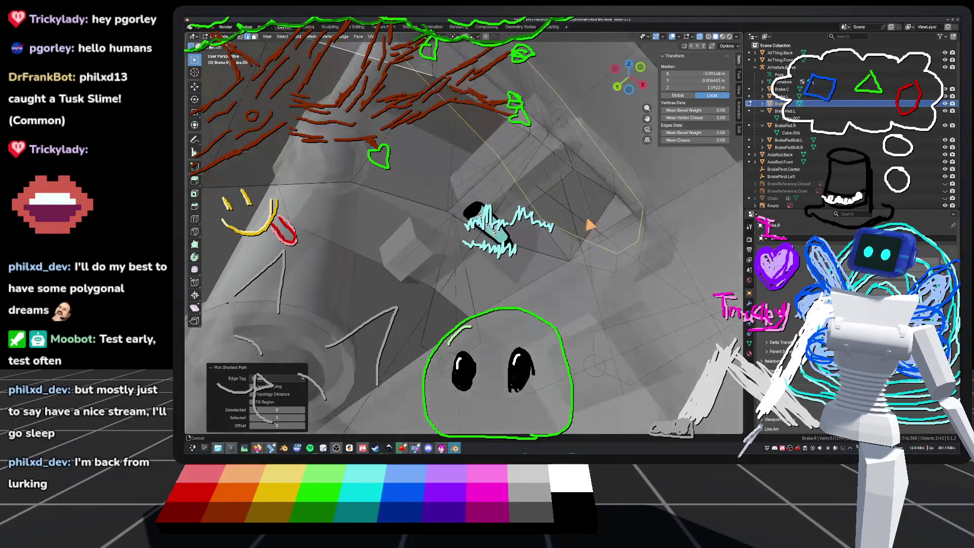
middle_click_drag(510, 238, 523, 243)
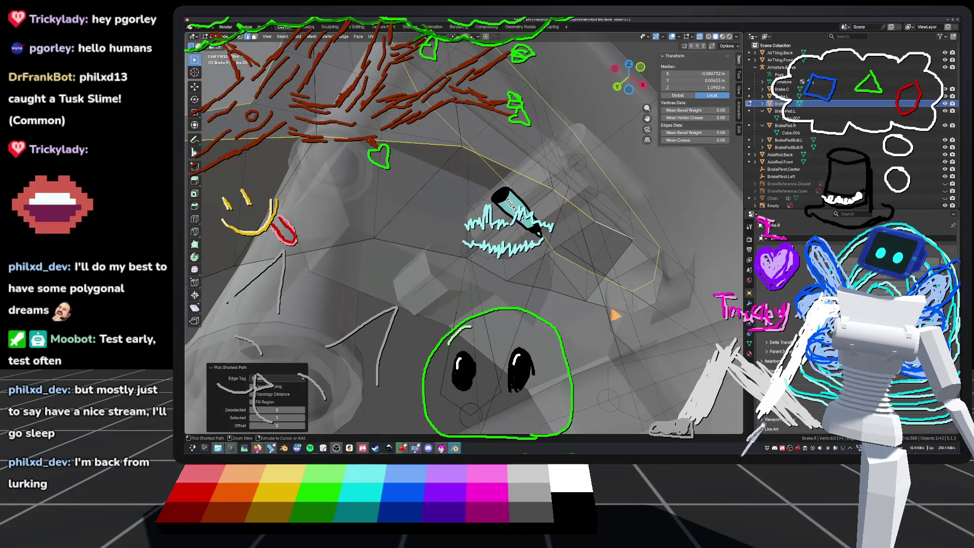
left_click(628, 308, "shift")
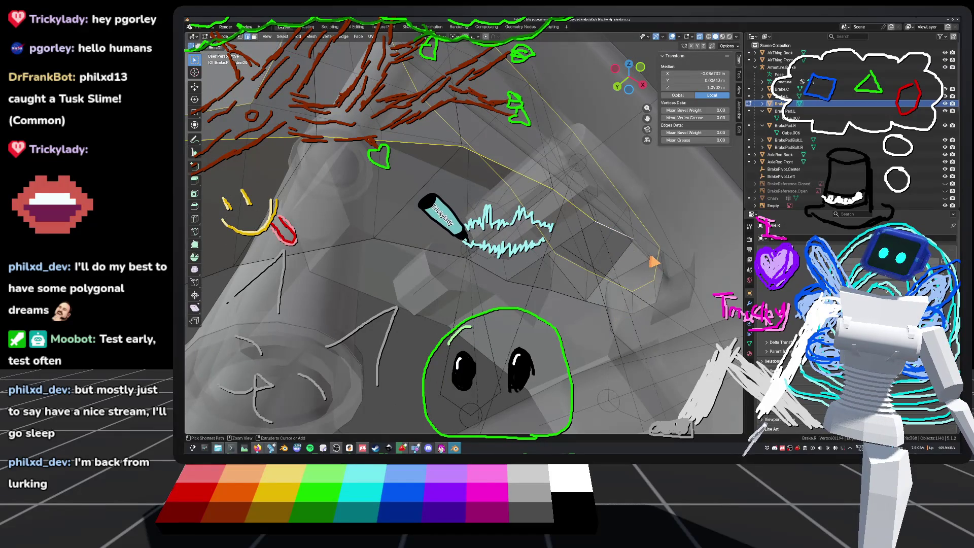
left_click(629, 318, "ctrl")
left_click(640, 316, "ctrl")
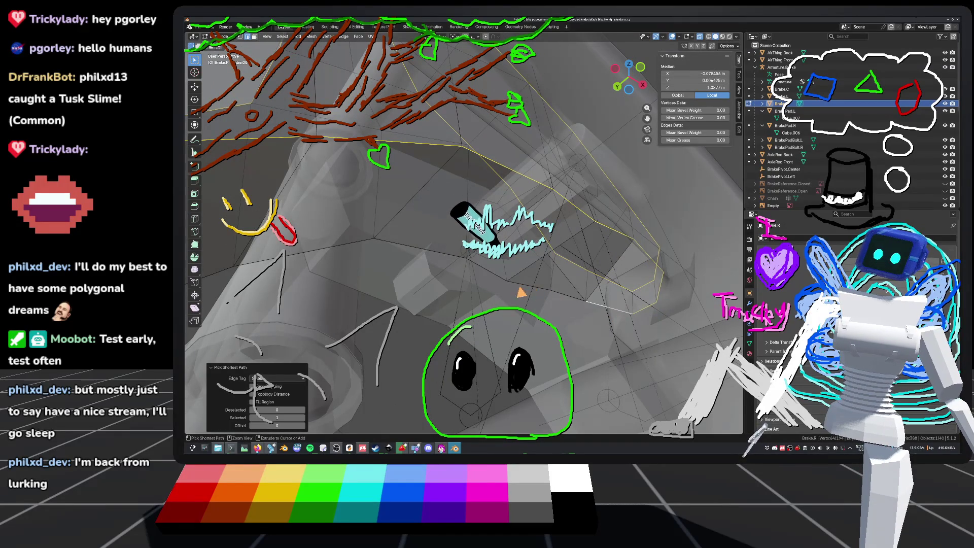
middle_click_drag(371, 249, 398, 235)
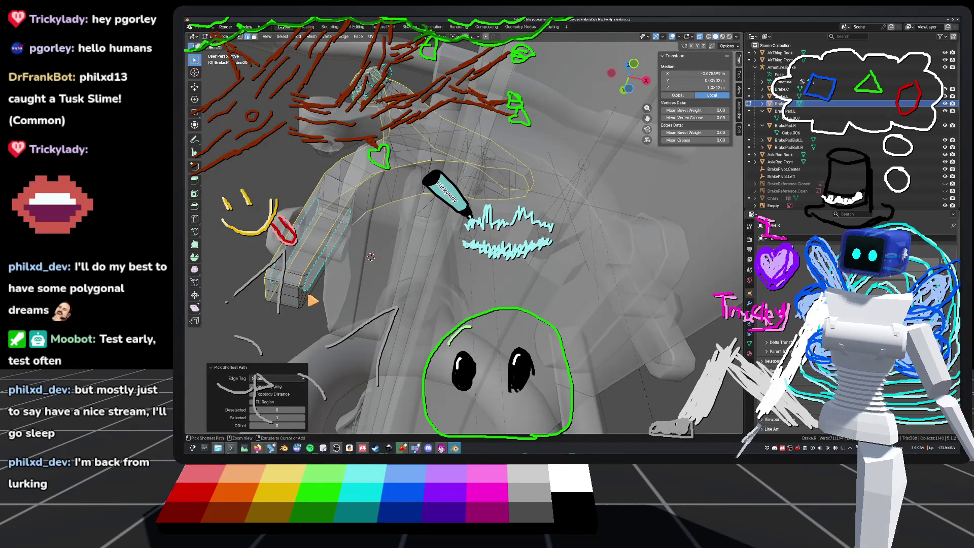
mouse_move(342, 279)
middle_mouse_down()
mouse_move(446, 278)
mouse_move(437, 236)
mouse_move(370, 199)
mouse_move(411, 222)
mouse_move(406, 277)
middle_mouse_up()
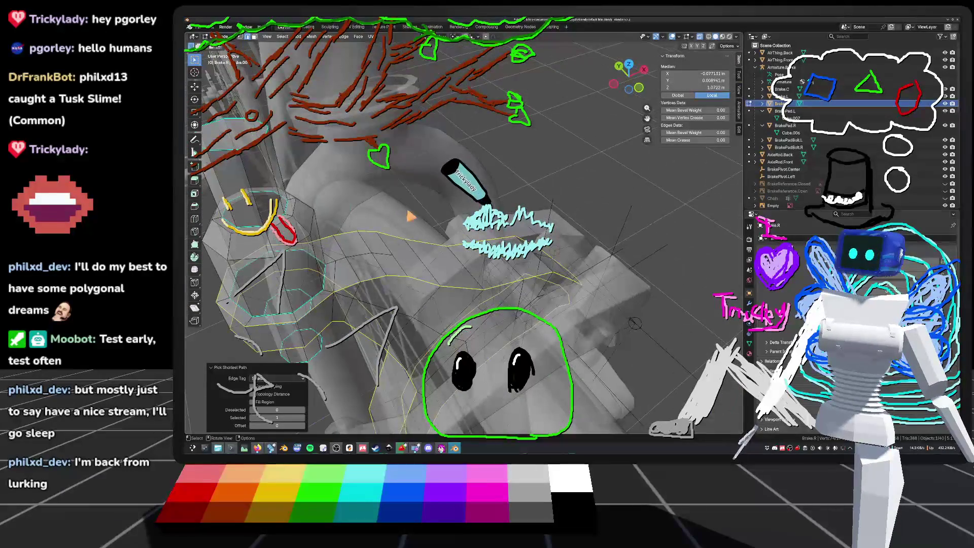
Bevel the selected edge path with Bevel Edges and return to Object Mode.
key("ctrl+e")
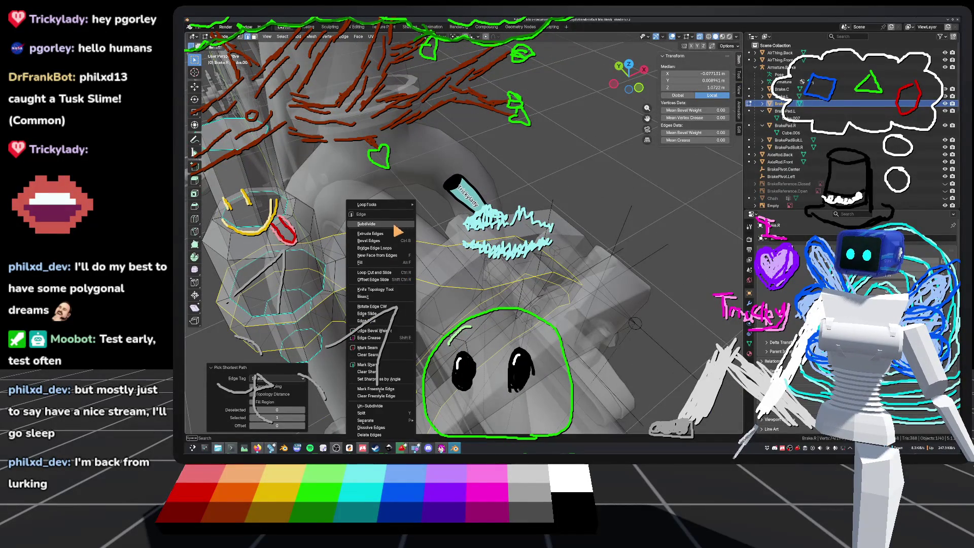
left_click(379, 241)
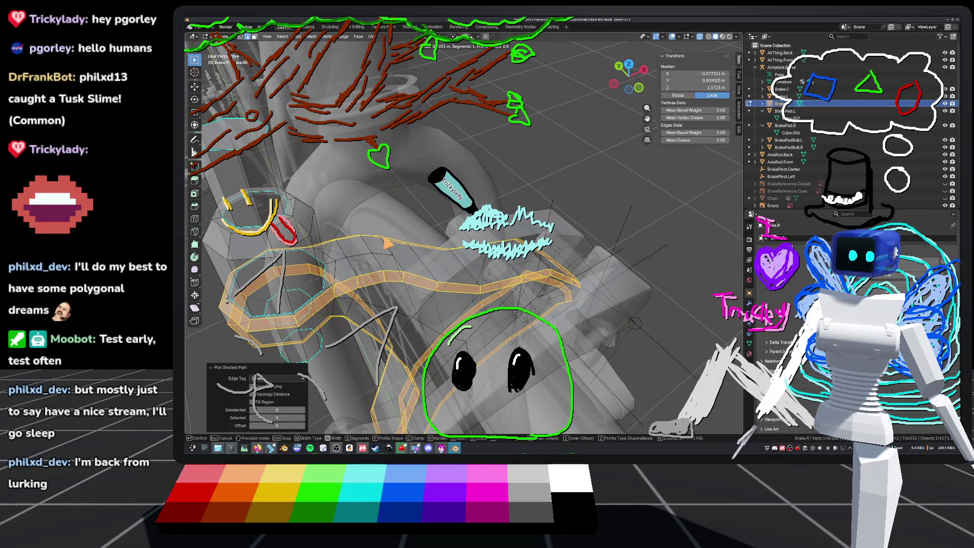
left_click(386, 244)
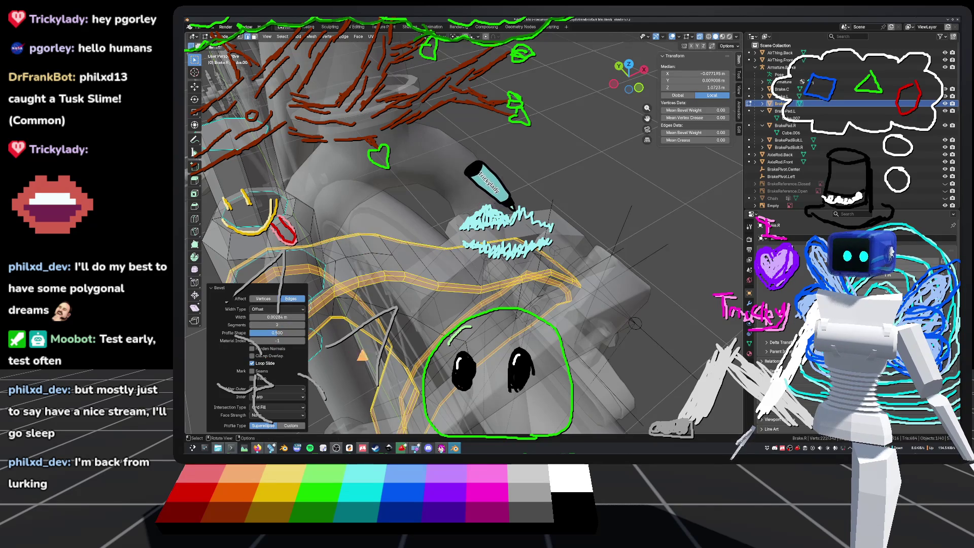
scroll(615, 208, "down", 3)
key("Tab")
Turn X-ray off so the bike displays solid, then re-enter Edit Mode on Brake.R.
mouse_move(615, 208)
middle_mouse_down()
mouse_move(622, 224)
mouse_move(588, 233)
middle_mouse_up()
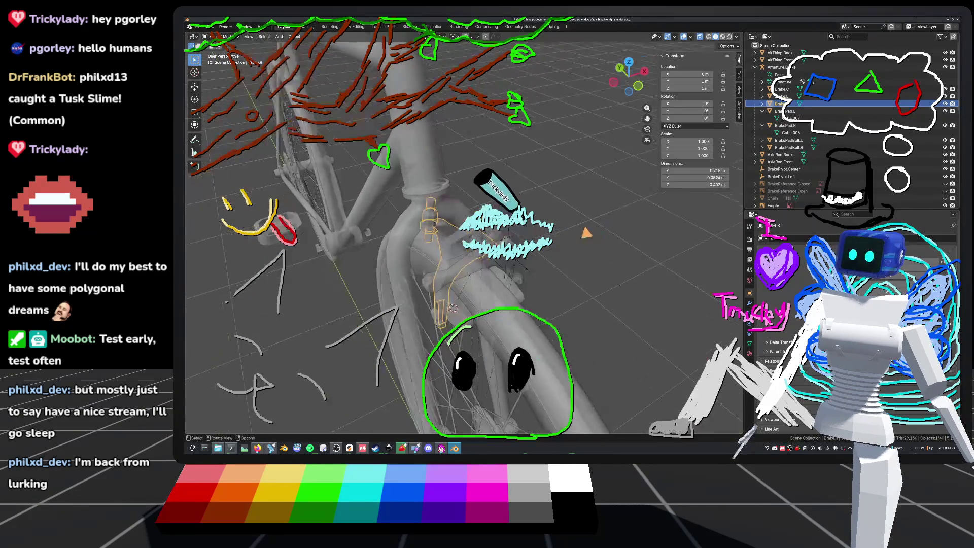
scroll(388, 262, "up", 4)
left_click(699, 37)
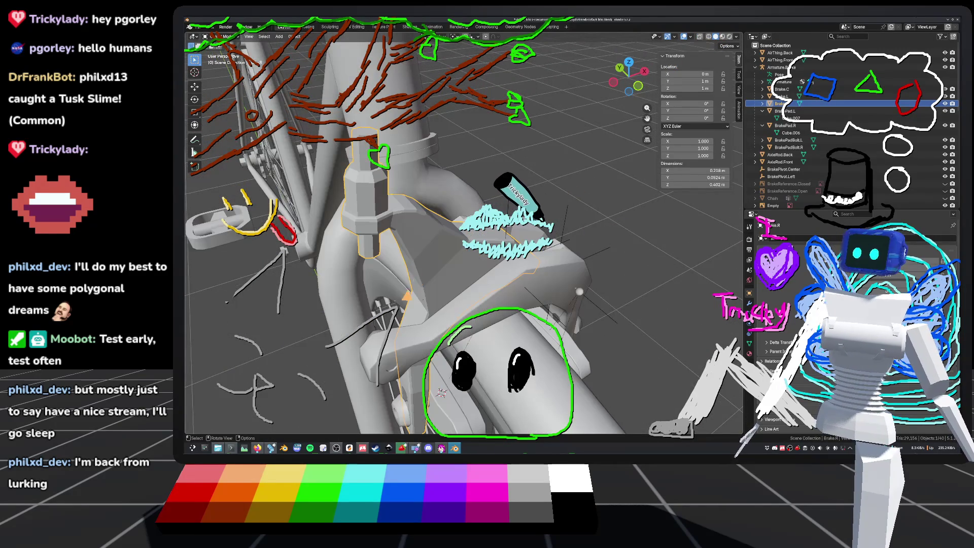
scroll(601, 245, "down", 3)
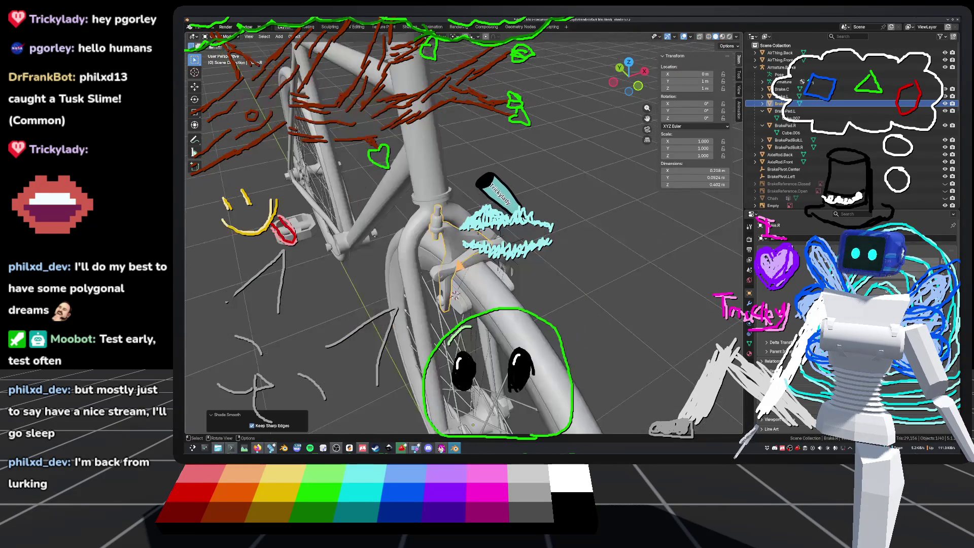
mouse_move(602, 245)
middle_mouse_down()
mouse_move(515, 219)
mouse_move(524, 252)
mouse_move(558, 264)
mouse_move(577, 258)
mouse_move(598, 220)
mouse_move(609, 242)
mouse_move(481, 260)
middle_mouse_up()
key("Tab")
middle_click_drag(394, 272, 425, 252)
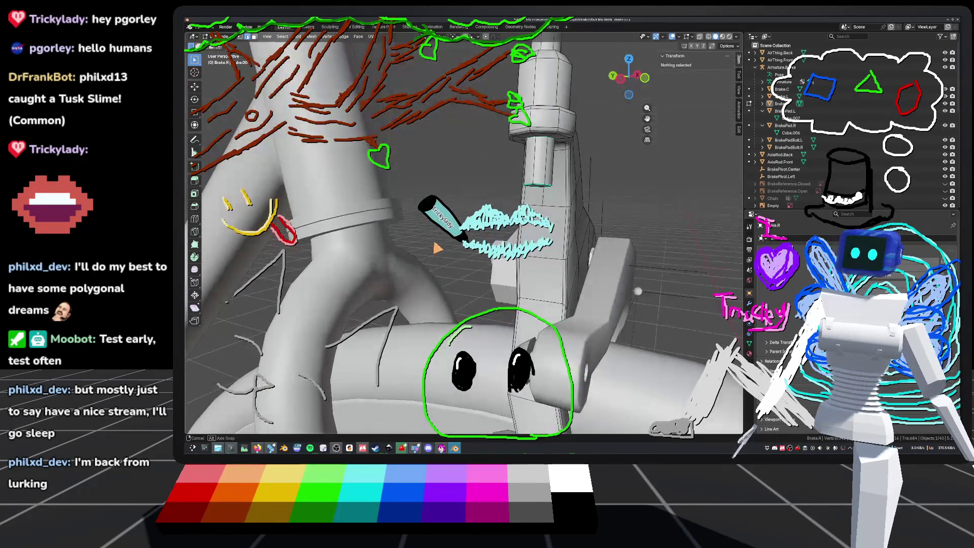
middle_click_drag(484, 254, 512, 240)
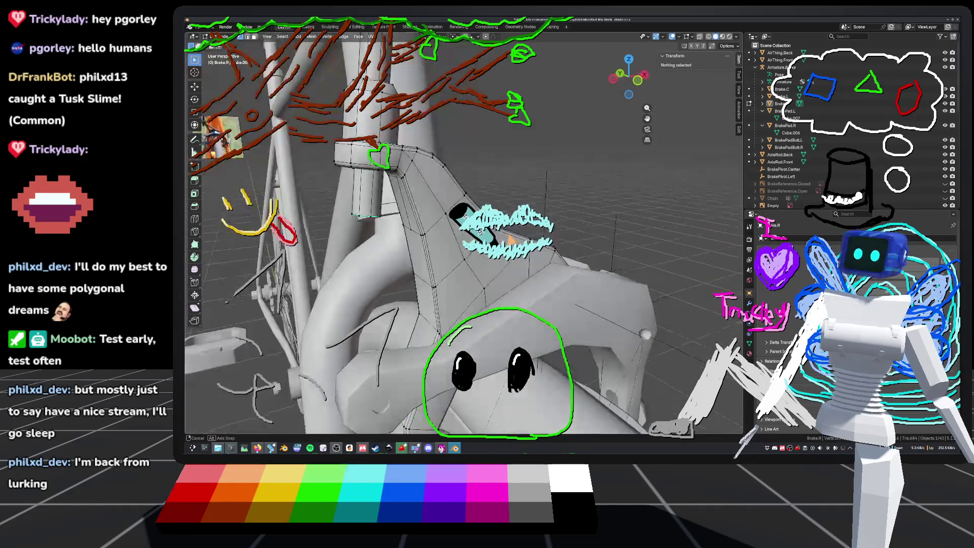
left_click(440, 200)
middle_click_drag(439, 200, 510, 183)
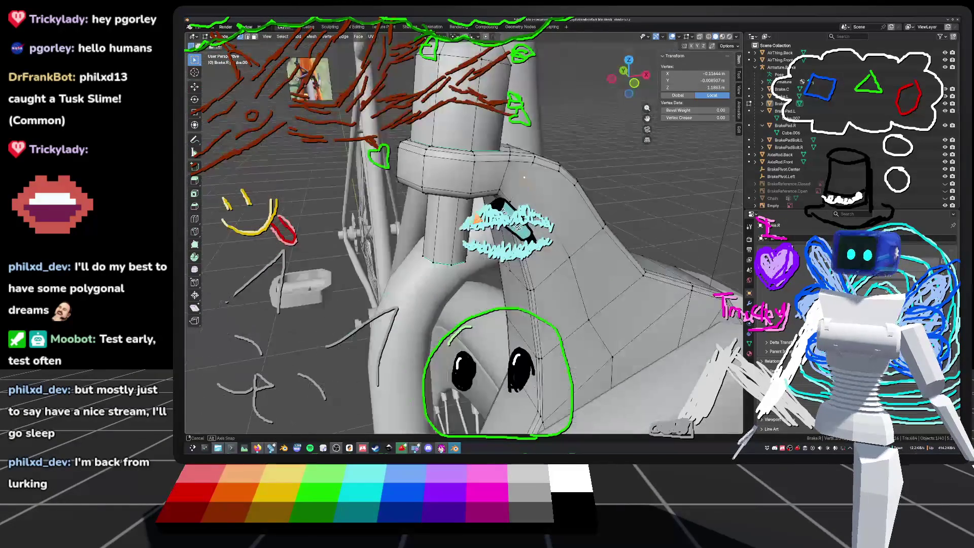
middle_click_drag(474, 219, 499, 217)
middle_click_drag(660, 147, 398, 221)
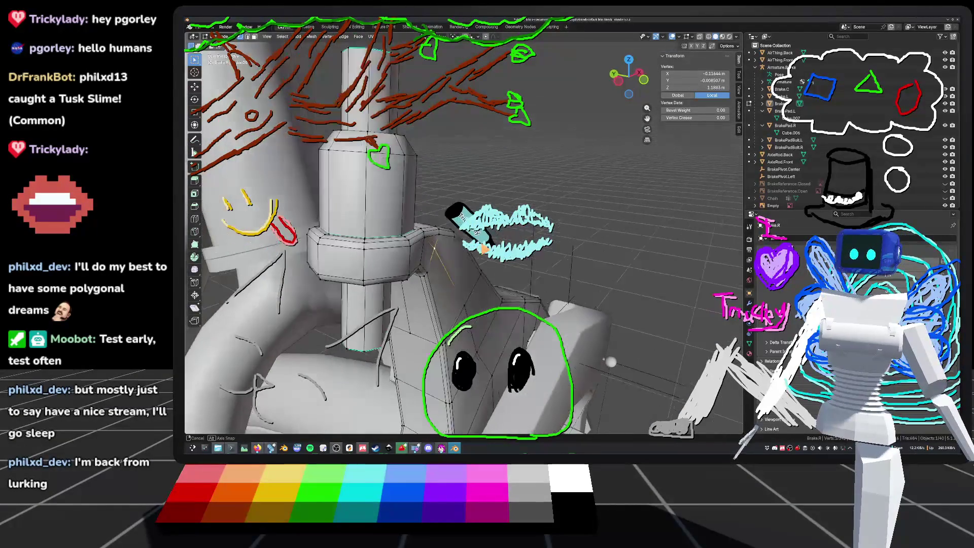
middle_click_drag(457, 229, 439, 236)
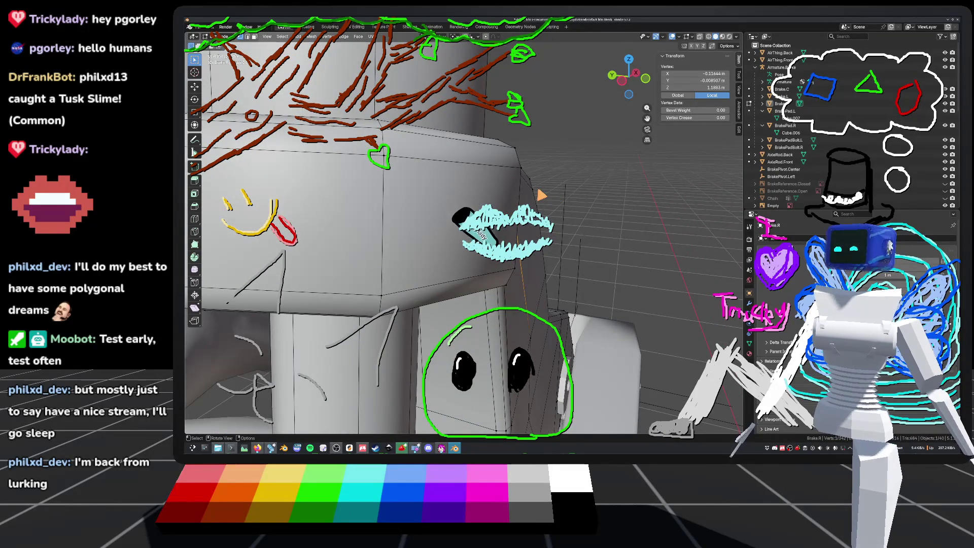
middle_click_drag(439, 236, 398, 253)
mouse_move(555, 173)
middle_mouse_down()
mouse_move(443, 281)
mouse_move(570, 298)
mouse_move(542, 267)
mouse_move(579, 266)
mouse_move(601, 247)
mouse_move(556, 323)
mouse_move(496, 221)
middle_mouse_up()
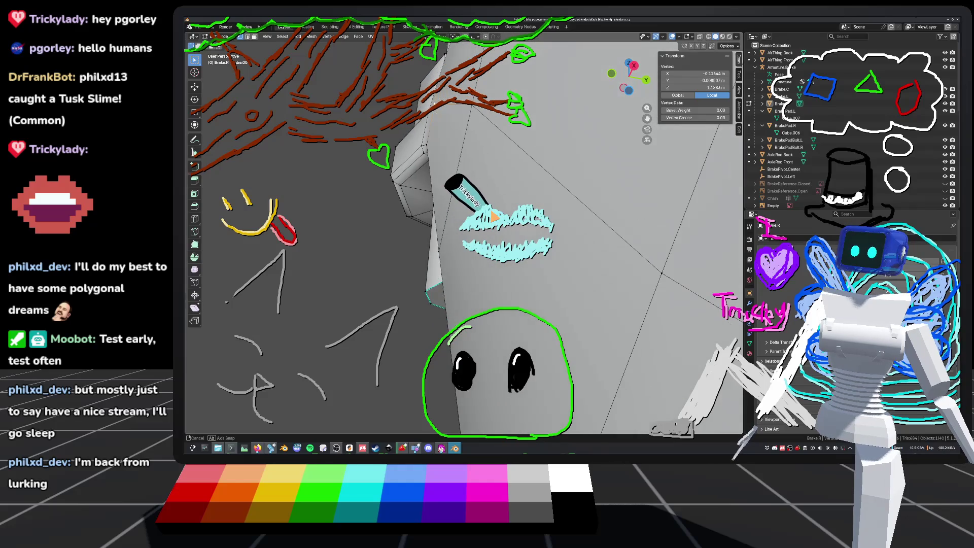
mouse_move(492, 223)
middle_mouse_down()
mouse_move(490, 236)
mouse_move(592, 248)
mouse_move(616, 192)
mouse_move(625, 202)
mouse_move(461, 303)
mouse_move(517, 291)
mouse_move(626, 347)
mouse_move(603, 260)
middle_mouse_up()
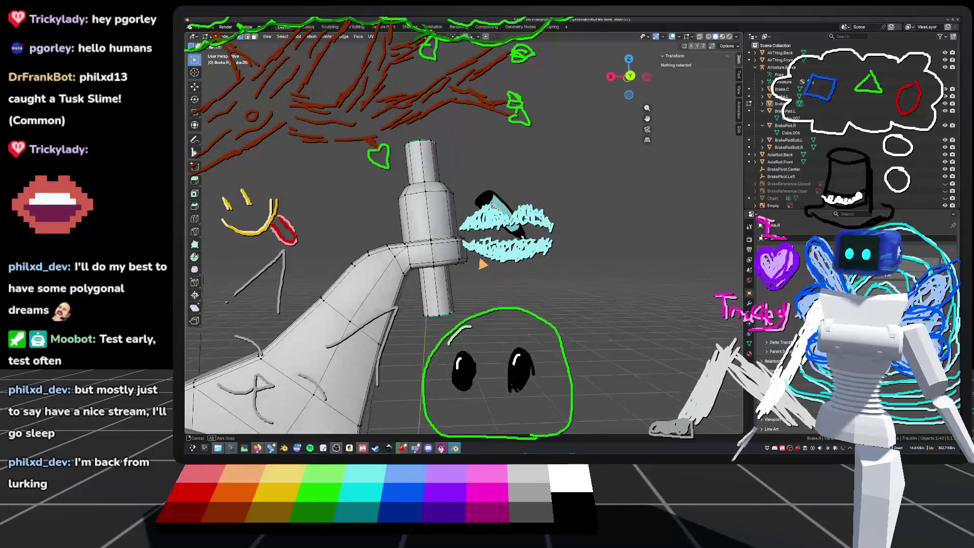
middle_click_drag(340, 267, 587, 286)
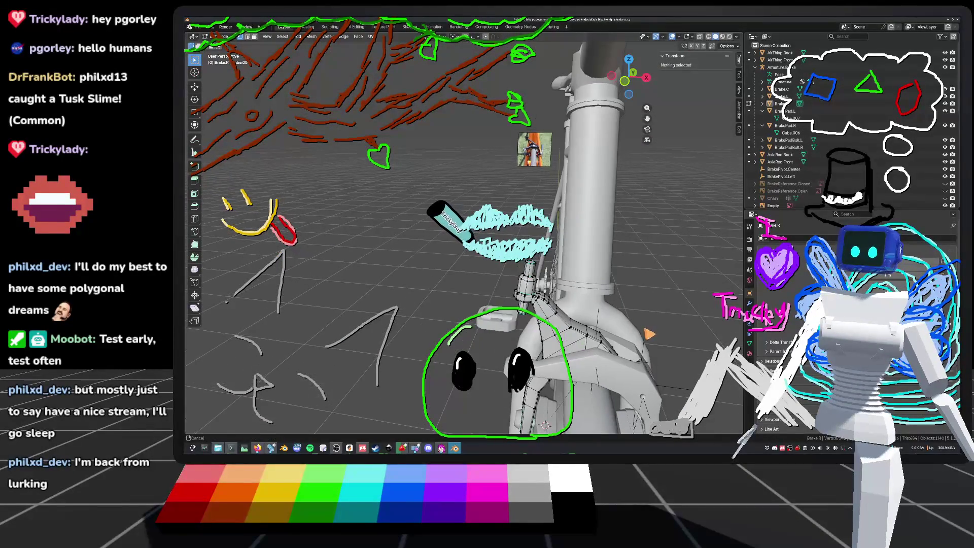
key("Tab")
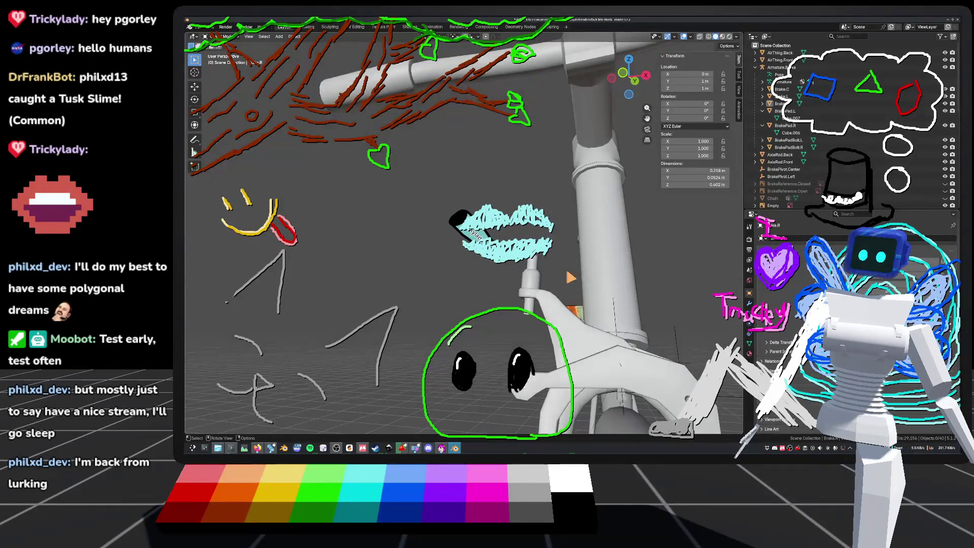
Zoom in on the front fork, enter Edit Mode and switch editing to the left arm Brake.L.
middle_click_drag(428, 310, 478, 345)
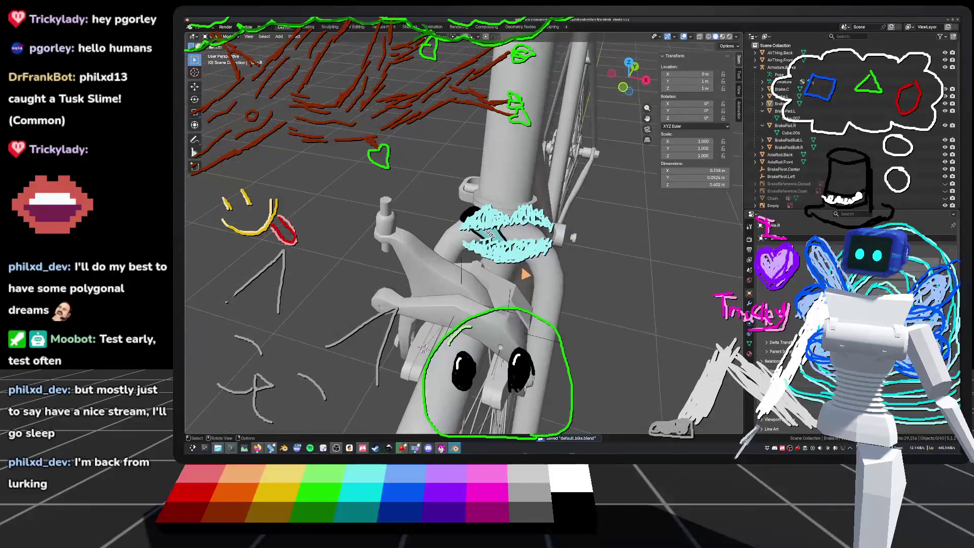
mouse_move(505, 236)
middle_mouse_down()
mouse_move(490, 223)
mouse_move(523, 228)
mouse_move(477, 223)
mouse_move(479, 236)
middle_mouse_up()
scroll(573, 290, "up", 3)
mouse_move(573, 273)
middle_mouse_down()
mouse_move(573, 291)
mouse_move(401, 292)
middle_mouse_up()
key("Tab")
key("alt+q")
middle_click_drag(540, 292, 573, 284)
In edge select mode, bevel one top edge of Brake.L, then undo the bevel.
scroll(579, 277, "up", 4)
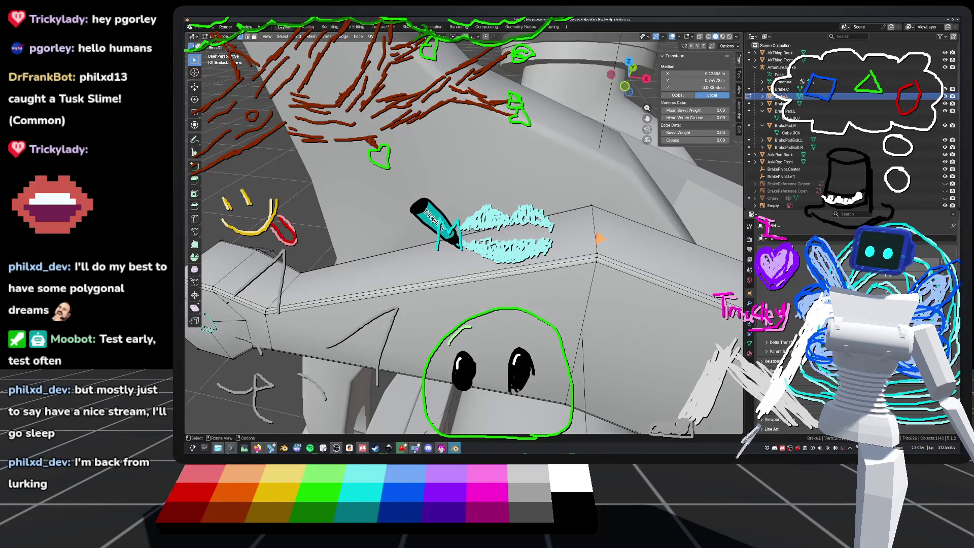
key("2")
left_click(599, 234)
right_click(600, 234)
left_click(597, 229)
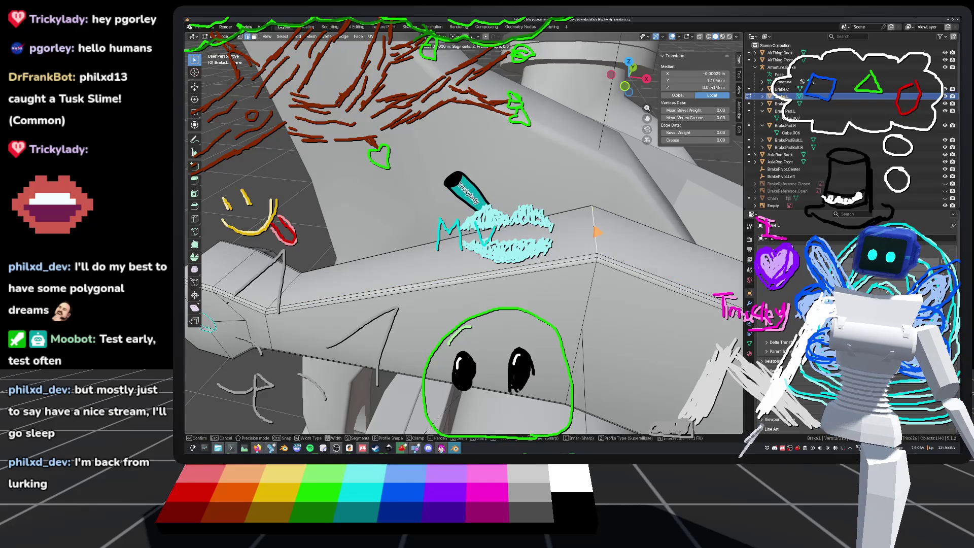
left_click(601, 191)
key("ctrl+z")
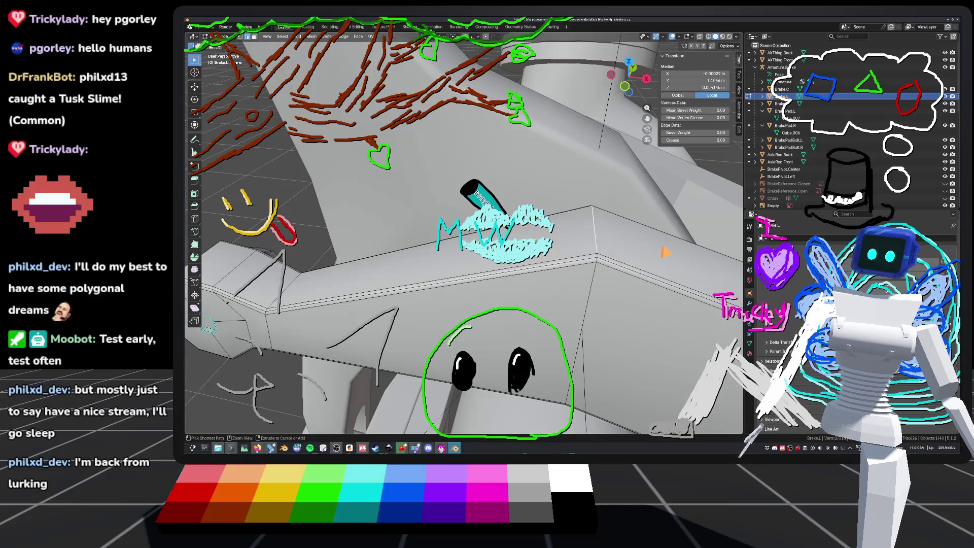
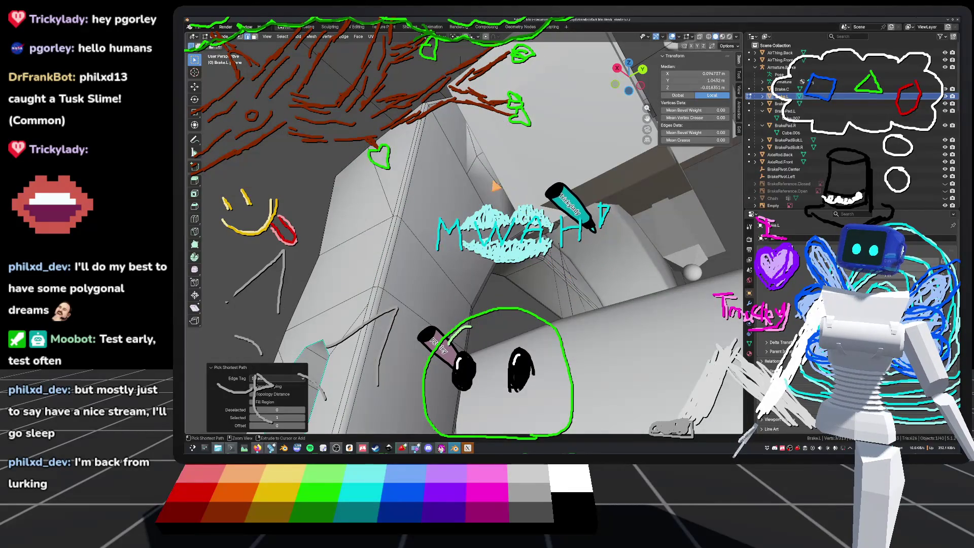
Frame the brake cylinder closely and select its octagonal end face.
middle_click_drag(493, 181, 554, 254)
mouse_move(457, 229)
middle_mouse_down()
mouse_move(355, 279)
mouse_move(419, 235)
middle_mouse_up()
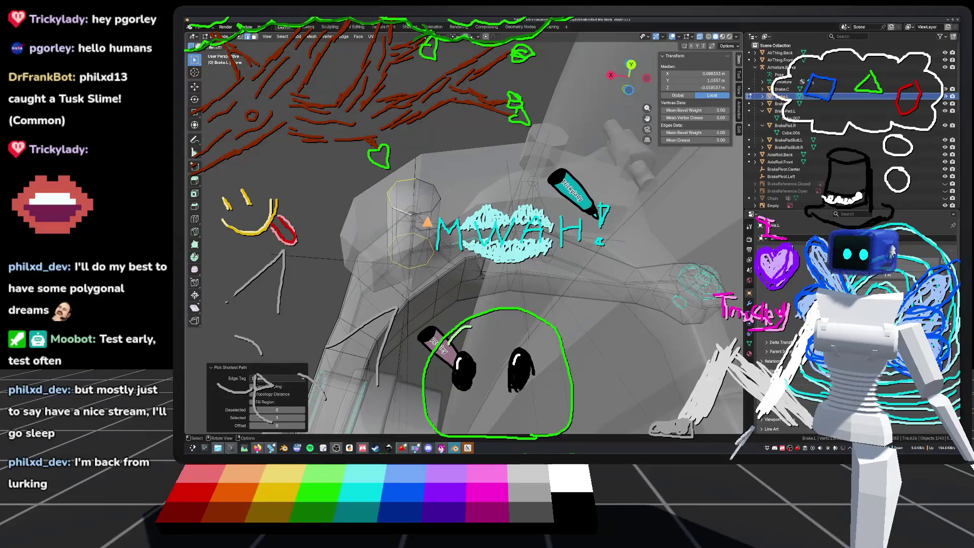
scroll(443, 201, "up", 4)
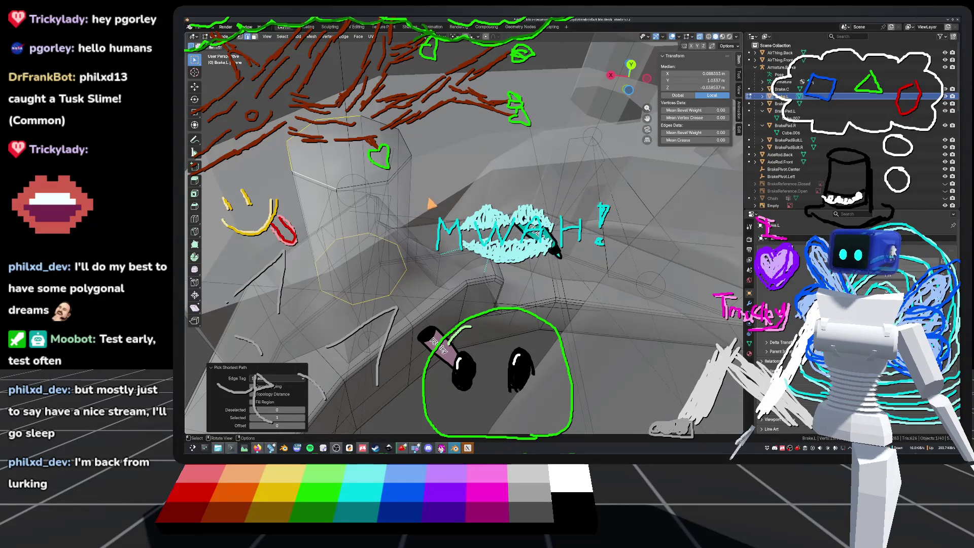
middle_click_drag(430, 203, 448, 189)
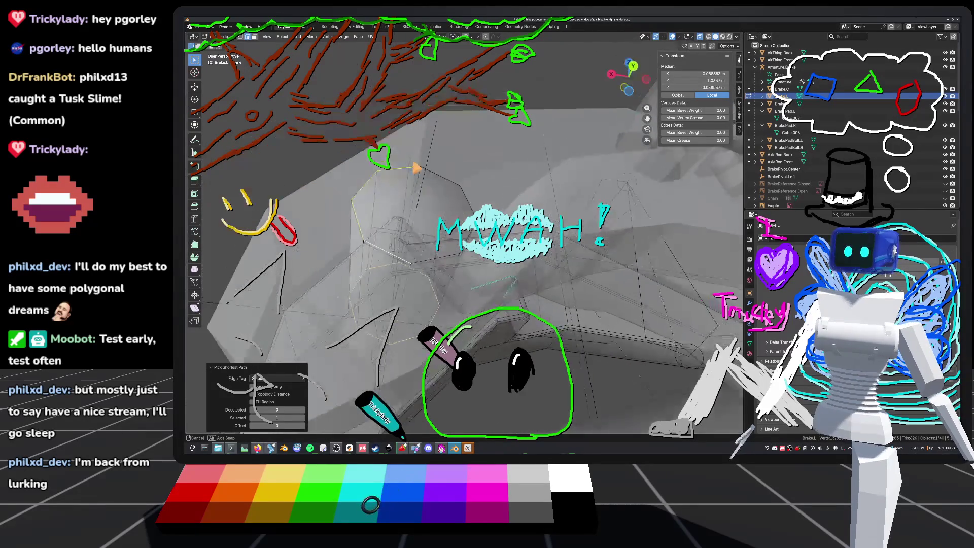
left_click(447, 188, "ctrl")
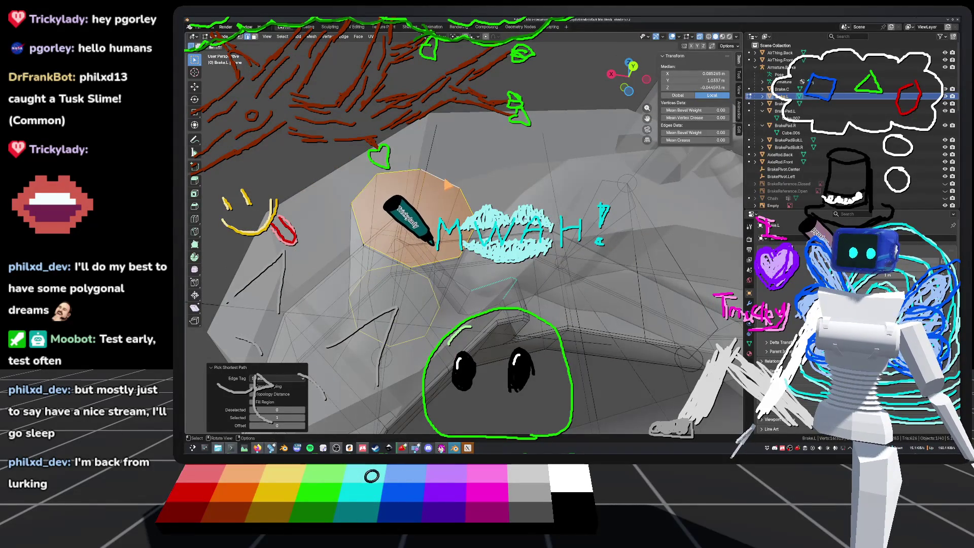
scroll(446, 181, "up", 5)
Dismiss the Edge menu without applying anything, clear the selection and save default_bike.blend.
key("ctrl+e")
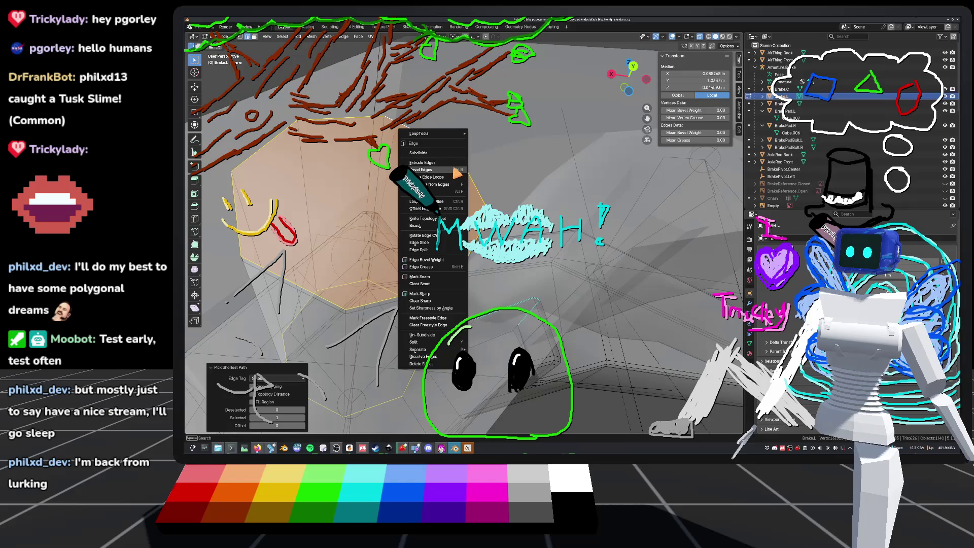
left_click(424, 295)
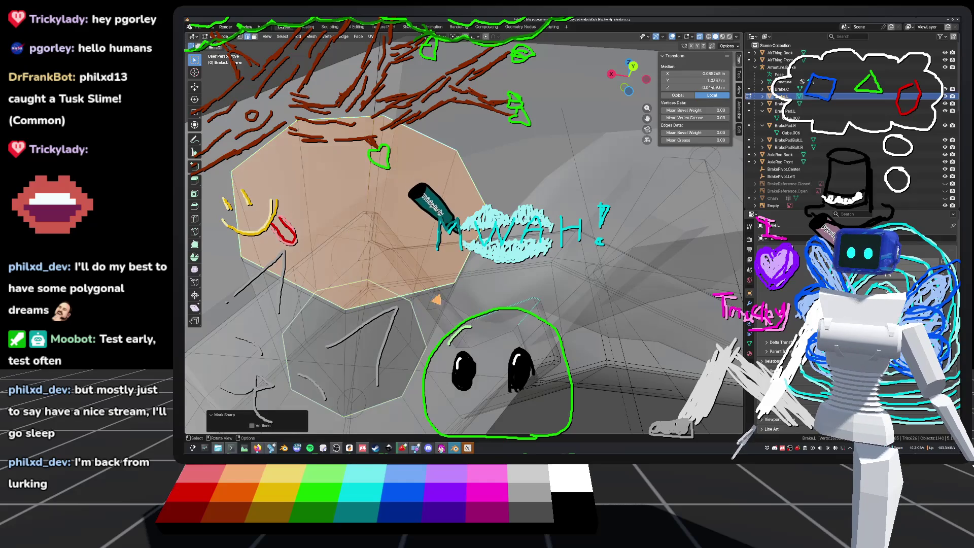
key("alt+a")
scroll(523, 243, "down", 5)
key("ctrl+s")
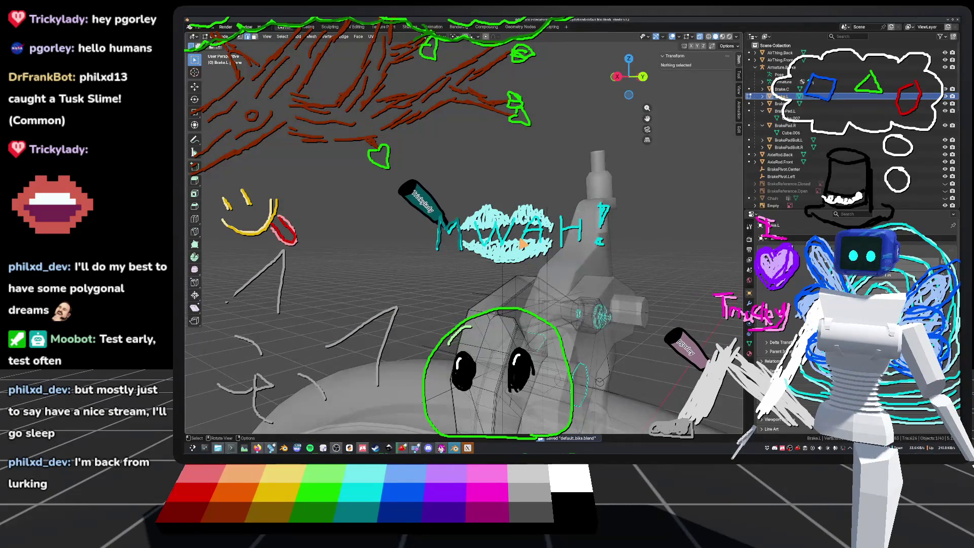
Select the Brake.C part and orbit to a front view looking down over it.
key("Tab")
mouse_move(527, 346)
middle_mouse_down()
mouse_move(529, 291)
mouse_move(466, 256)
mouse_move(409, 292)
middle_mouse_up()
left_click(529, 291)
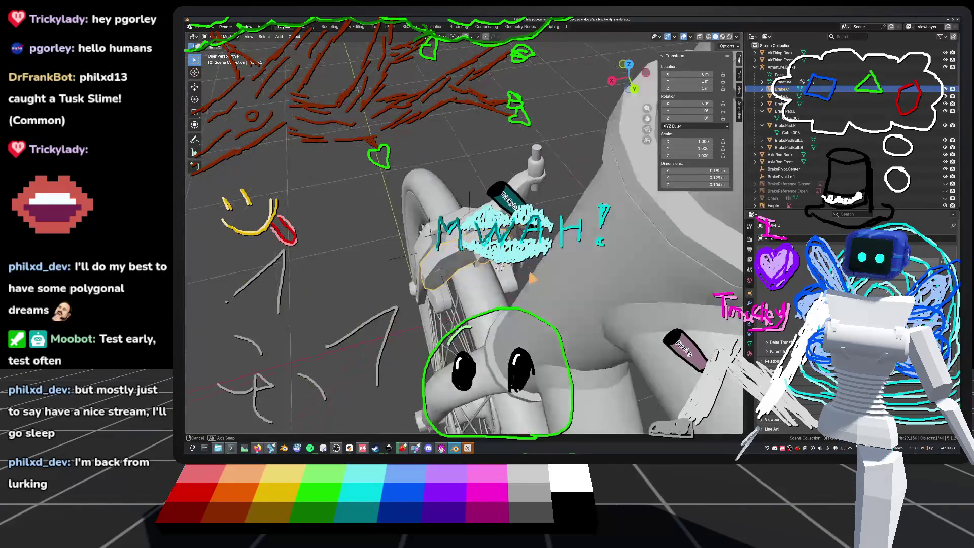
middle_click_drag(449, 251, 446, 248)
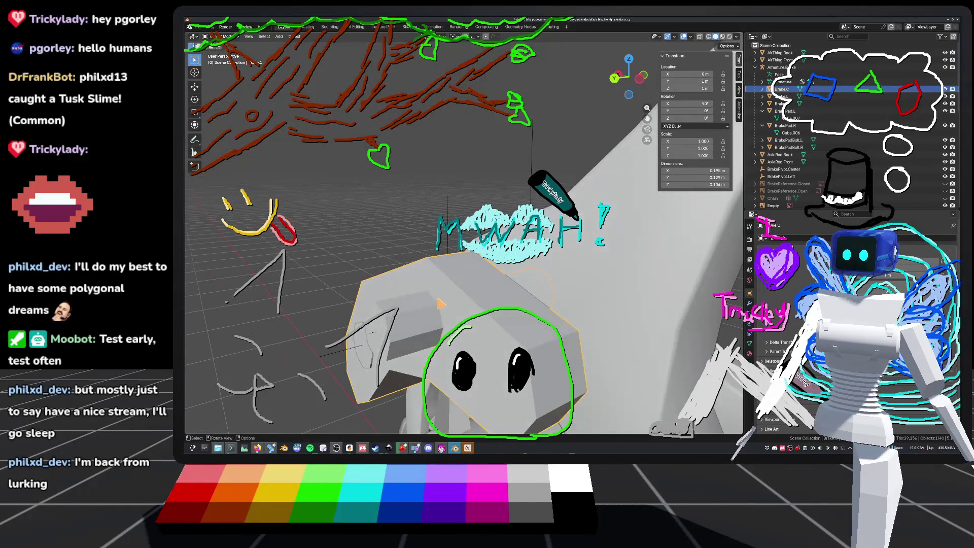
middle_click_drag(457, 247, 451, 276)
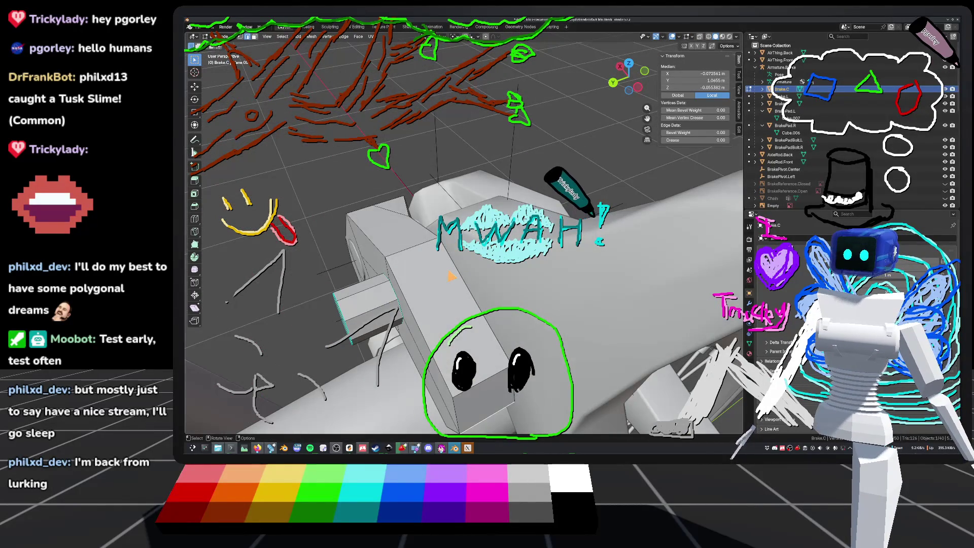
middle_click_drag(584, 407, 575, 416)
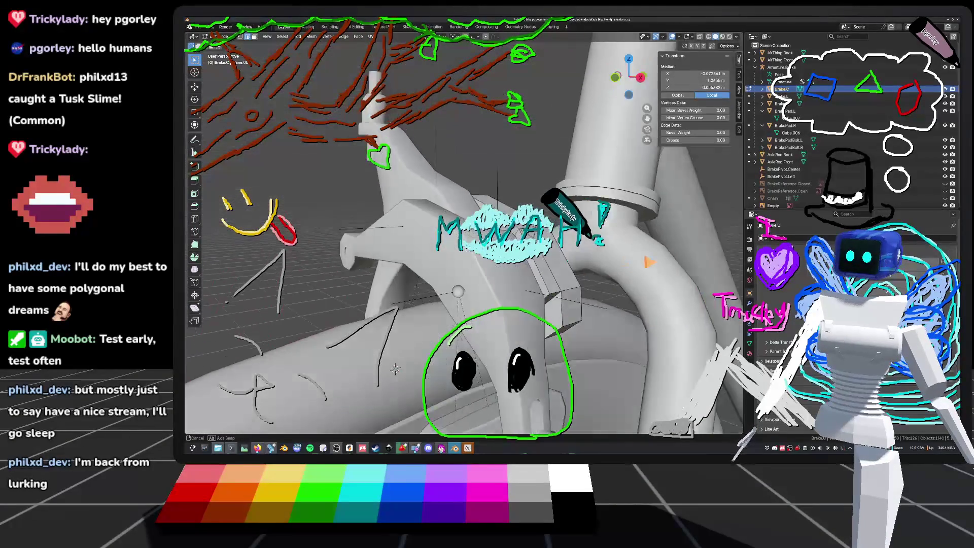
mouse_move(574, 301)
middle_mouse_down()
mouse_move(485, 345)
mouse_move(502, 256)
middle_mouse_up()
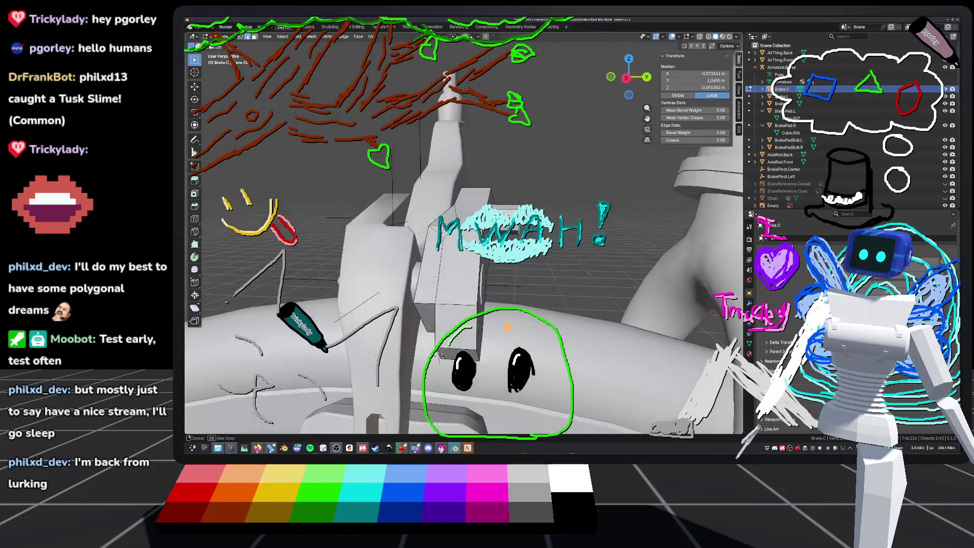
middle_click_drag(502, 256, 518, 251)
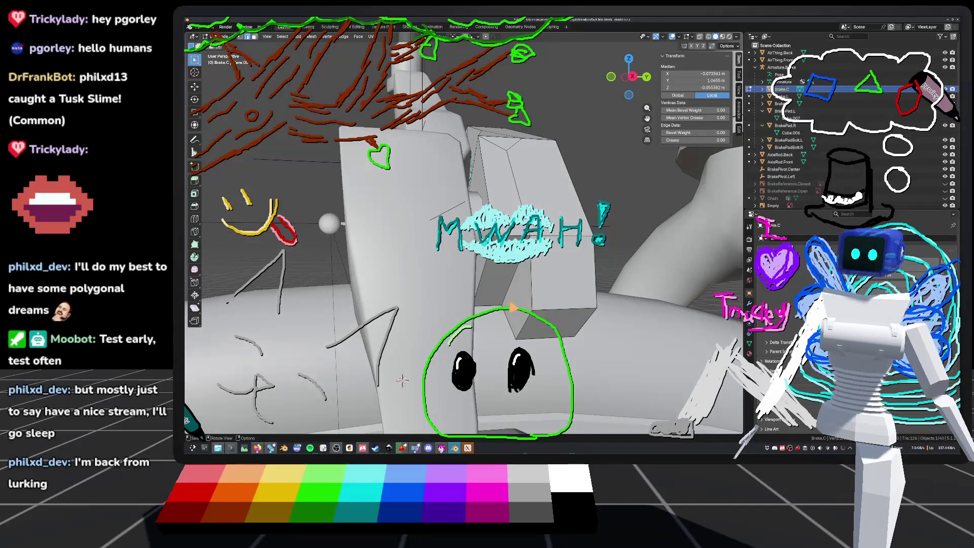
mouse_move(456, 318)
middle_mouse_down()
mouse_move(466, 212)
mouse_move(460, 254)
mouse_move(457, 203)
mouse_move(446, 218)
mouse_move(484, 237)
middle_mouse_up()
scroll(458, 203, "up", 5)
key("x")
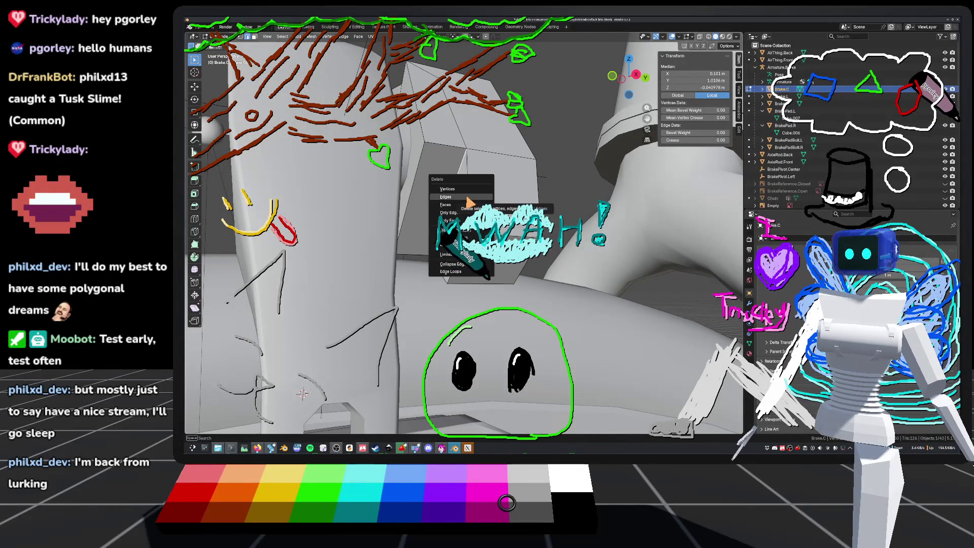
Delete the selected caliper edges, then check the remaining vertices and edges from several angles.
left_click(470, 198)
key("grave")
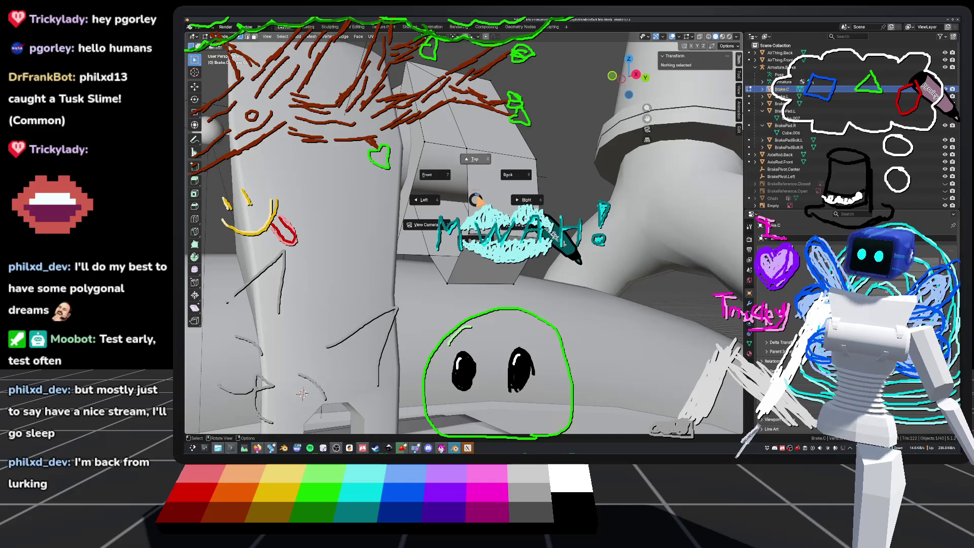
left_click(435, 157)
middle_click_drag(467, 176, 450, 224)
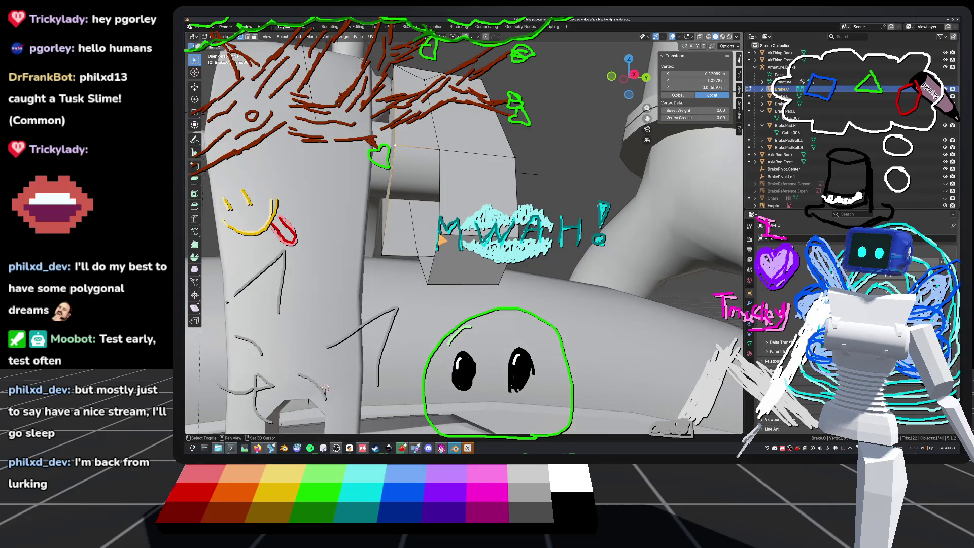
left_click(440, 158, "shift")
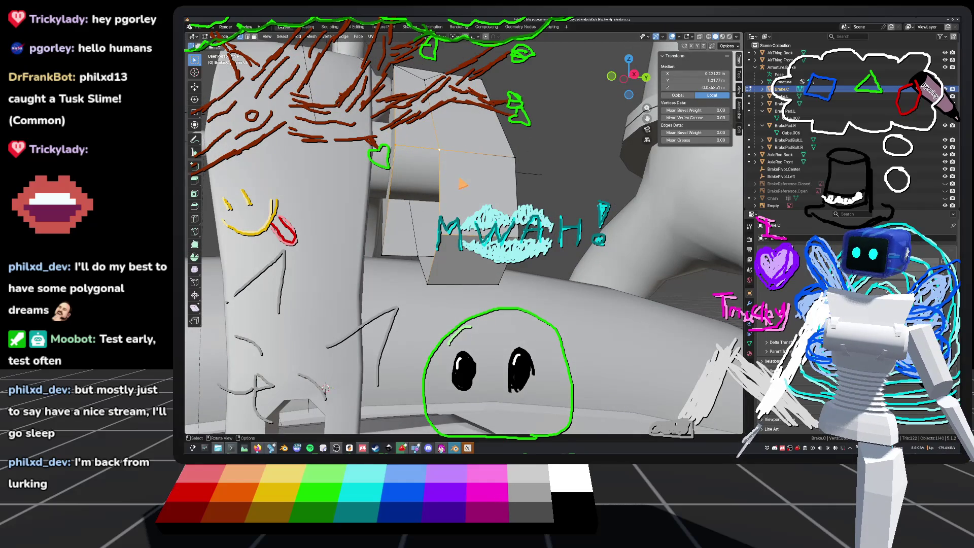
left_click(382, 261, "shift")
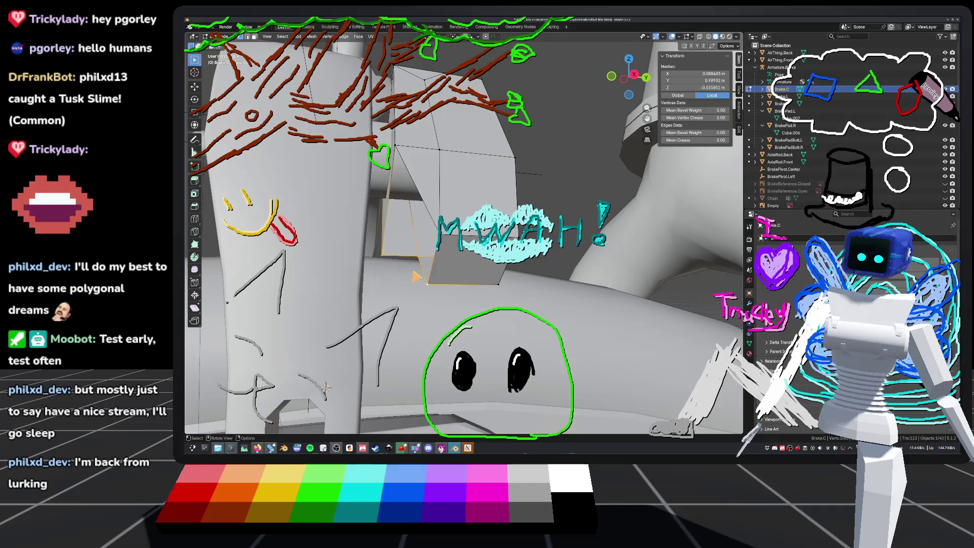
left_click(428, 230, "shift")
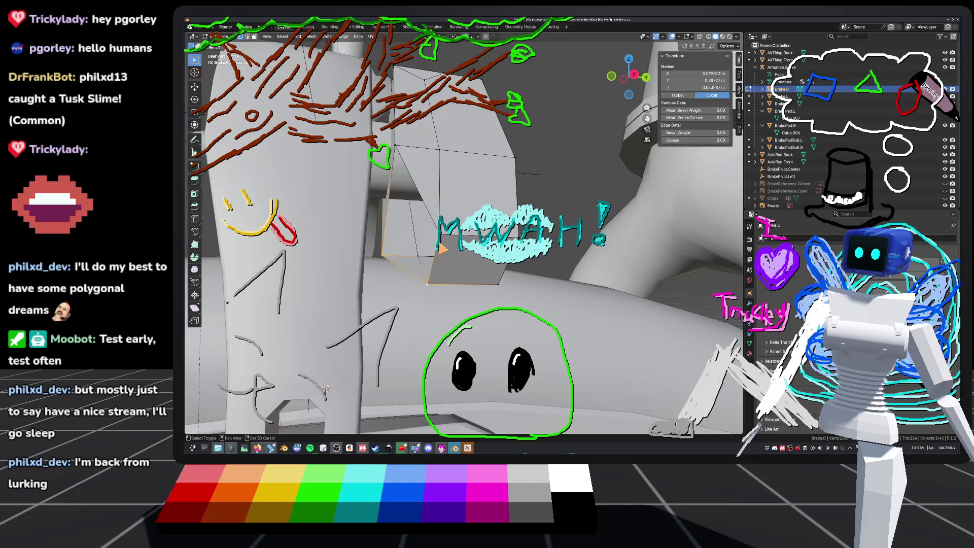
middle_click_drag(457, 229, 456, 330)
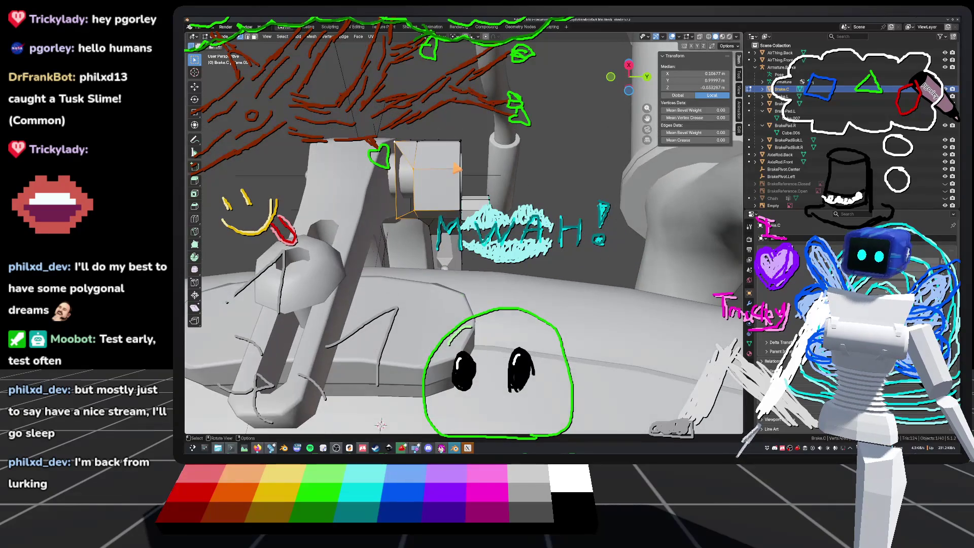
Clear the selection, toggle out of and back into Edit Mode, and orbit closer to the caliper.
left_click(561, 175)
middle_click_drag(561, 175, 508, 213)
key("Tab")
mouse_move(613, 184)
middle_mouse_down()
mouse_move(574, 173)
mouse_move(450, 249)
mouse_move(515, 231)
mouse_move(507, 250)
mouse_move(577, 273)
middle_mouse_up()
key("Tab")
mouse_move(586, 269)
middle_mouse_down()
mouse_move(589, 239)
mouse_move(566, 263)
middle_mouse_up()
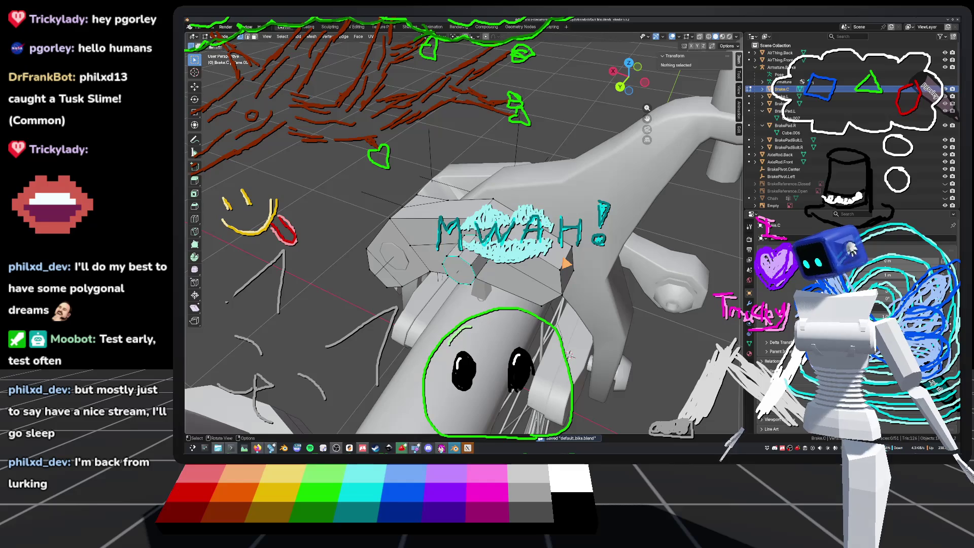
Select the shortest edge path along the caliper's box part, dropping the stray left-face edge.
mouse_move(572, 271)
middle_mouse_down()
mouse_move(530, 202)
mouse_move(526, 251)
mouse_move(555, 274)
mouse_move(581, 272)
mouse_move(511, 194)
middle_mouse_up()
left_click(583, 272)
left_click(477, 276, "ctrl")
mouse_move(477, 275)
middle_mouse_down()
mouse_move(447, 275)
mouse_move(468, 296)
mouse_move(477, 287)
mouse_move(477, 304)
middle_mouse_up()
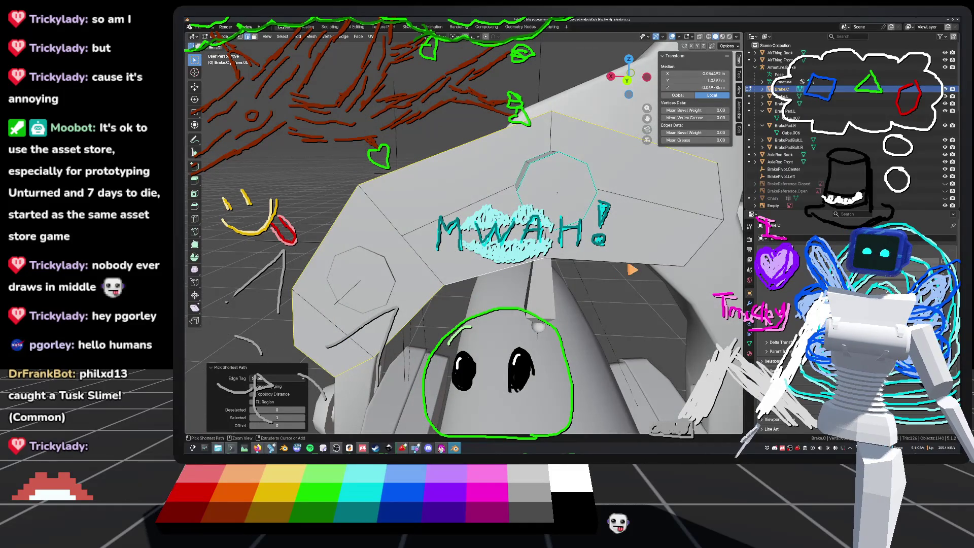
middle_click_drag(632, 269, 631, 274)
mouse_move(529, 335)
middle_mouse_down()
mouse_move(569, 246)
mouse_move(561, 347)
middle_mouse_up()
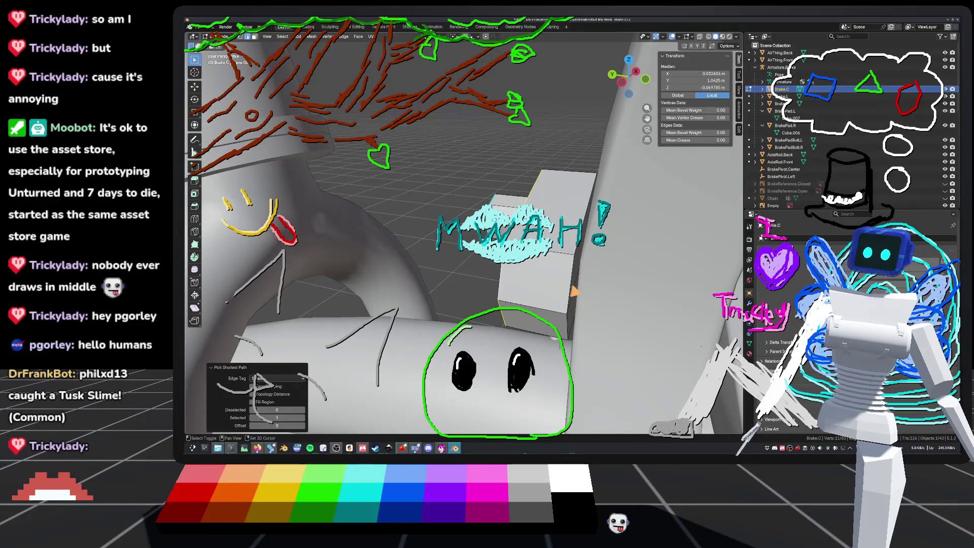
mouse_move(577, 297)
middle_mouse_down()
mouse_move(581, 238)
mouse_move(615, 222)
mouse_move(565, 295)
mouse_move(624, 278)
mouse_move(618, 307)
mouse_move(599, 308)
mouse_move(577, 279)
mouse_move(548, 297)
mouse_move(434, 296)
middle_mouse_up()
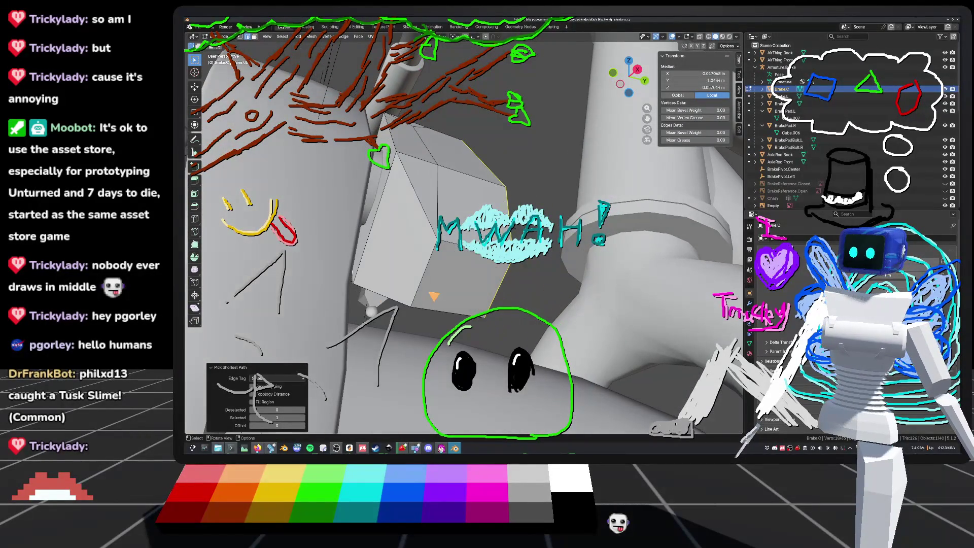
left_click(428, 223, "shift")
mouse_move(434, 295)
middle_mouse_down()
mouse_move(355, 298)
mouse_move(206, 194)
middle_mouse_up()
middle_click_drag(551, 315, 579, 284)
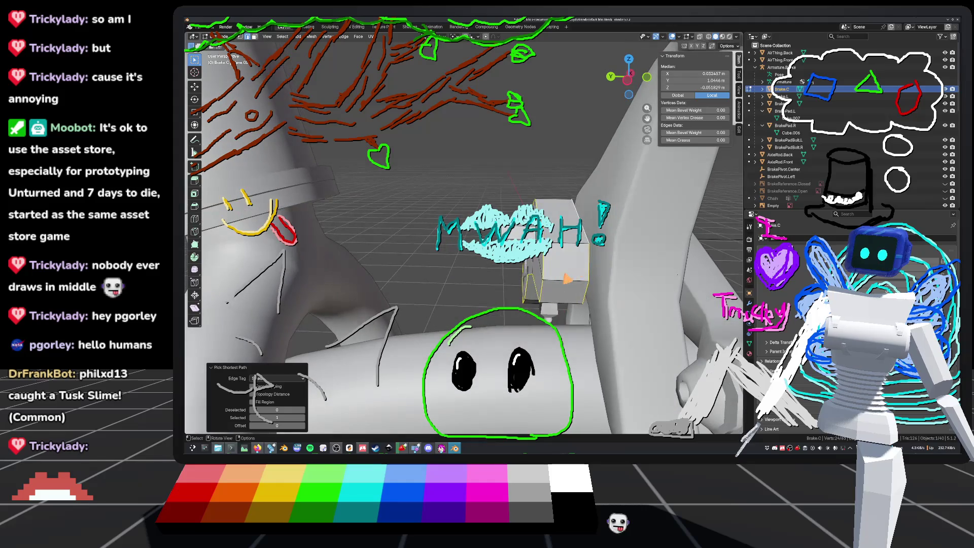
Bevel the selected box edges, inspect the result, then undo the bevel.
key("ctrl+e")
left_click(549, 150)
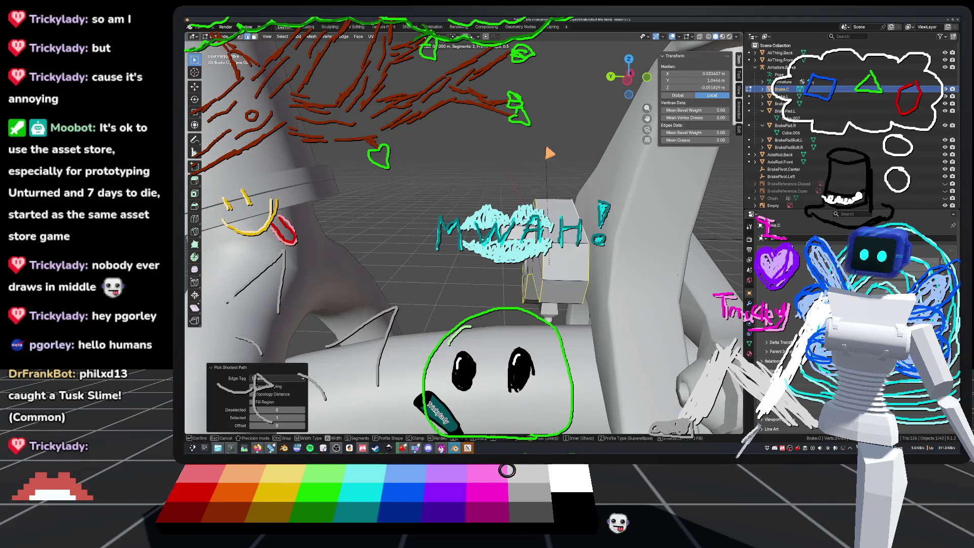
left_click(550, 150)
mouse_move(550, 150)
middle_mouse_down()
mouse_move(481, 223)
mouse_move(484, 236)
middle_mouse_up()
scroll(486, 241, "up", 3)
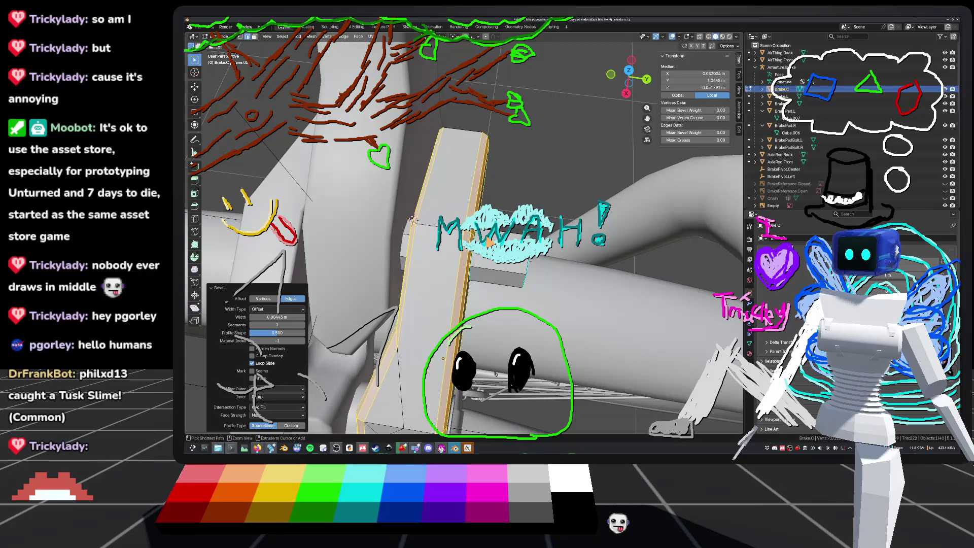
key("ctrl+z")
Bevel the box edges again and save default_bike.blend.
key("ctrl+e")
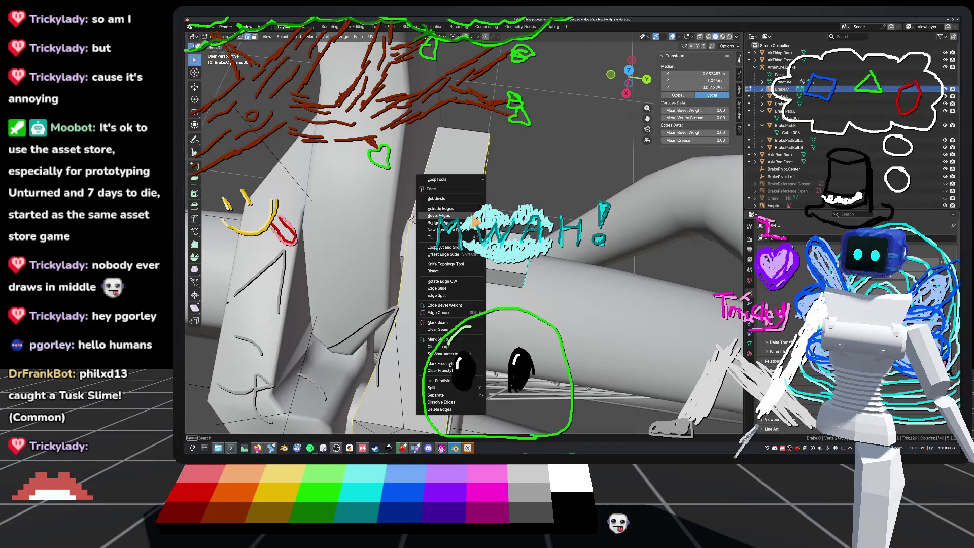
left_click(461, 215)
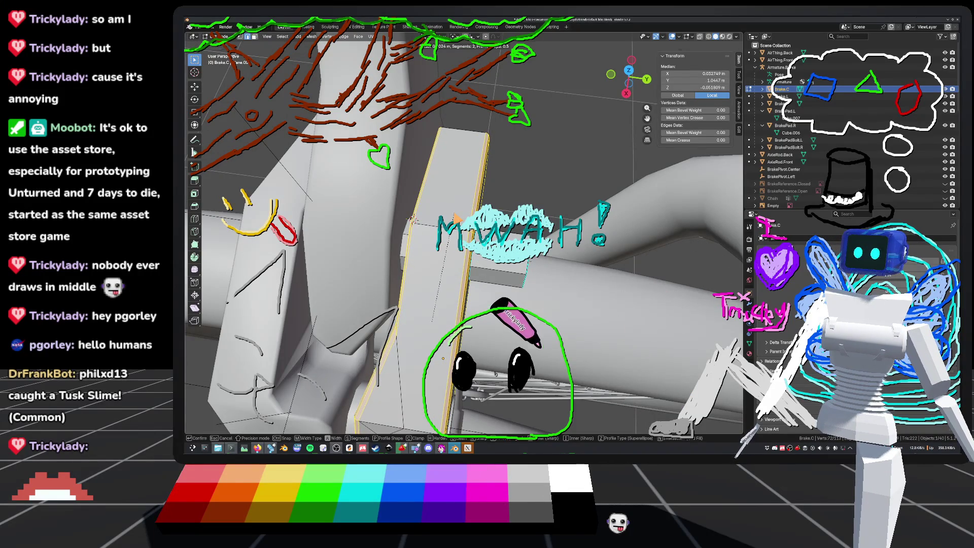
left_click(457, 217)
mouse_move(472, 212)
middle_mouse_down()
mouse_move(511, 197)
mouse_move(530, 229)
middle_mouse_up()
key("ctrl+s")
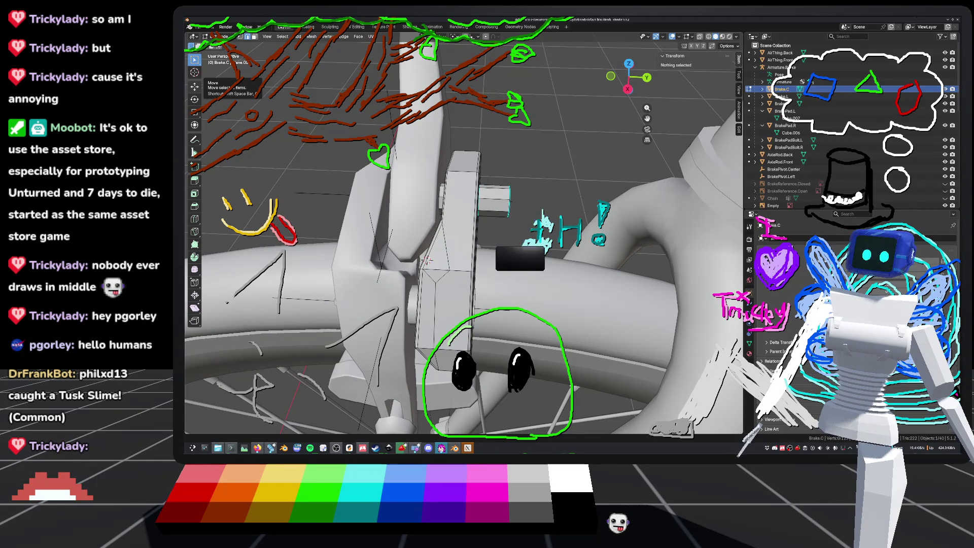
Leave Edit Mode, orbit around the brake and bring up the object context menu.
scroll(422, 254, "down", 3)
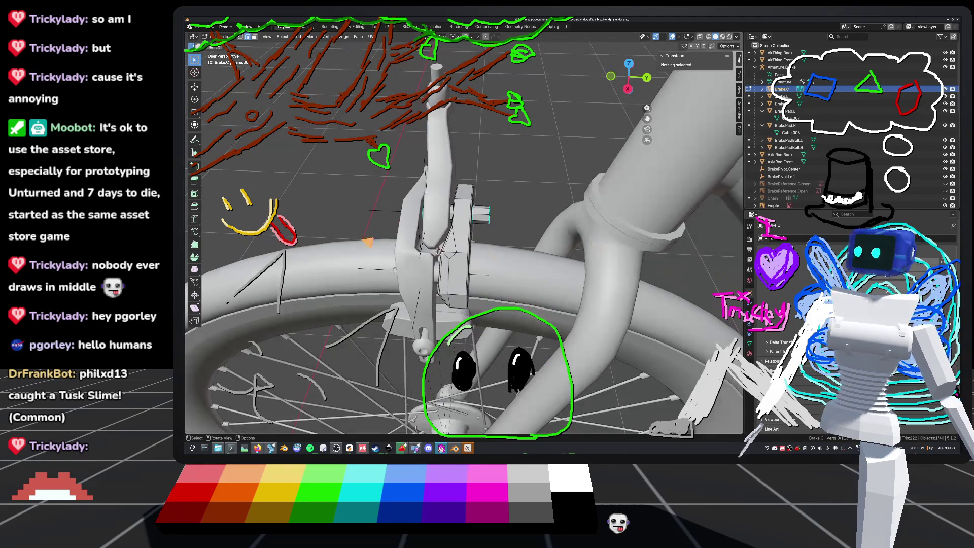
mouse_move(457, 219)
middle_mouse_down()
mouse_move(508, 198)
mouse_move(471, 200)
middle_mouse_up()
key("Tab")
scroll(472, 201, "up", 3)
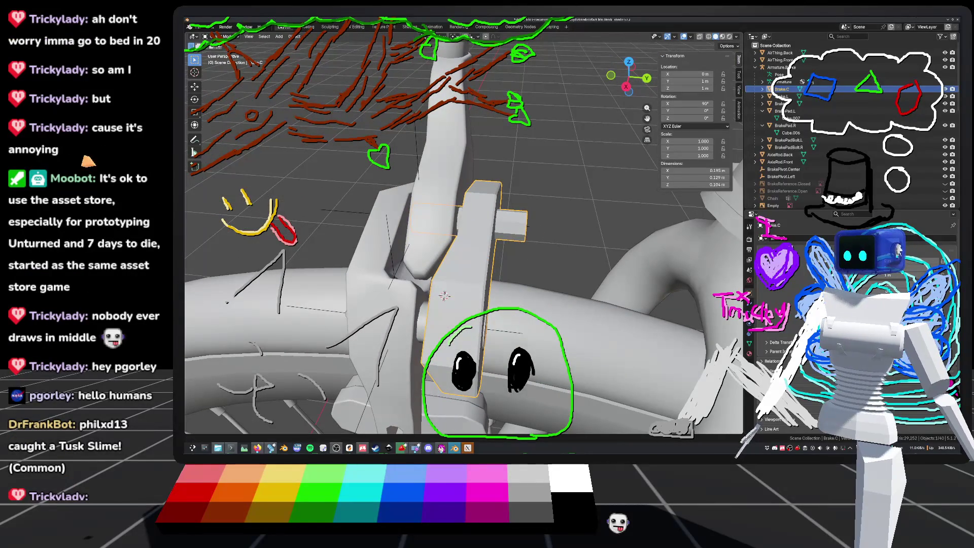
middle_click_drag(457, 229, 386, 236)
mouse_move(407, 357)
middle_mouse_down()
mouse_move(421, 362)
mouse_move(501, 313)
mouse_move(508, 321)
mouse_move(351, 309)
mouse_move(386, 311)
middle_mouse_up()
right_click(422, 363)
Save default_bike.blend, then select the pointed tip vertex of the Brake.C brake block.
key("Tab")
key("Tab")
key("ctrl+s")
key("Tab")
scroll(430, 362, "up", 5)
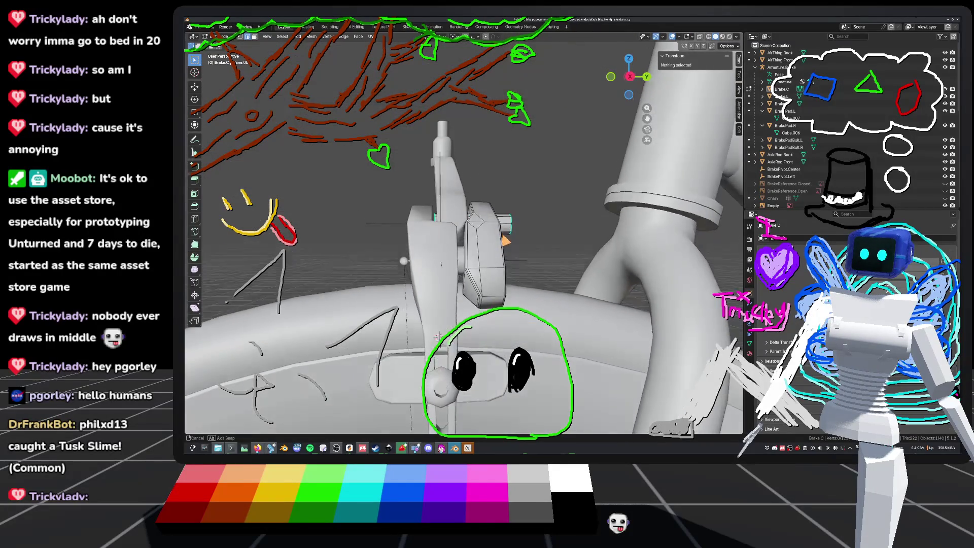
middle_click_drag(425, 350, 406, 379)
left_click(454, 242)
mouse_move(454, 242)
middle_mouse_down()
mouse_move(406, 409)
mouse_move(425, 355)
middle_mouse_up()
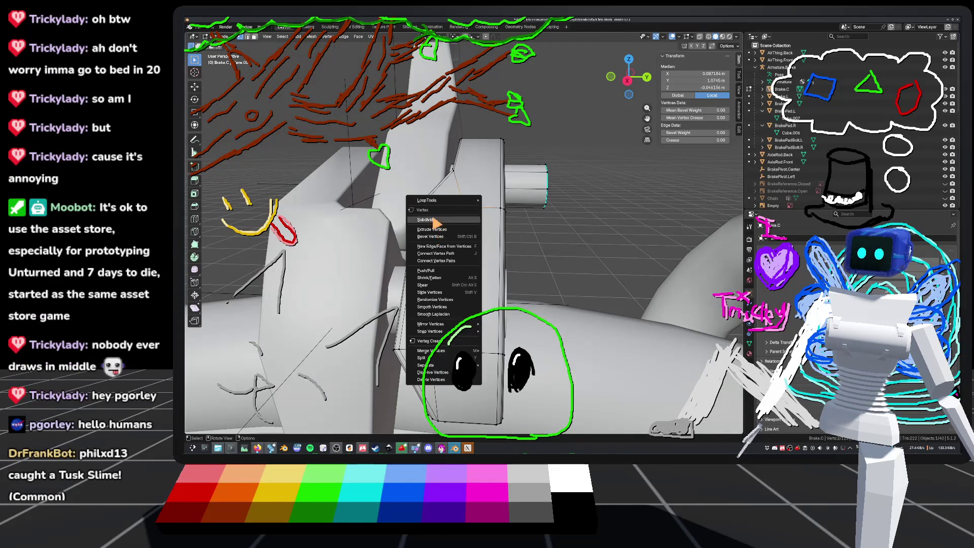
Dissolve the stray tip vertex, clear the selection and save the bike file.
left_click(450, 379)
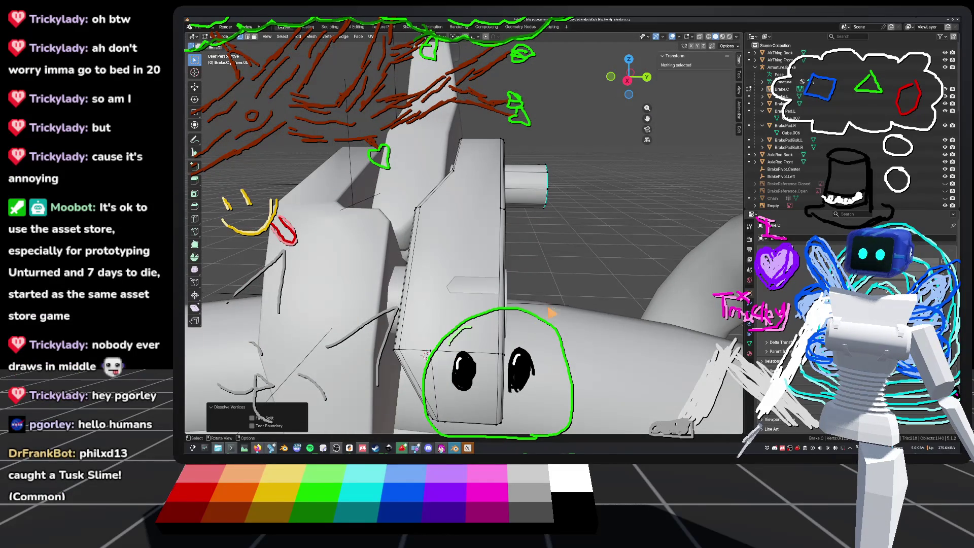
key("Tab")
mouse_move(586, 268)
middle_mouse_down()
mouse_move(629, 261)
mouse_move(420, 273)
middle_mouse_up()
key("Tab")
left_click(421, 251)
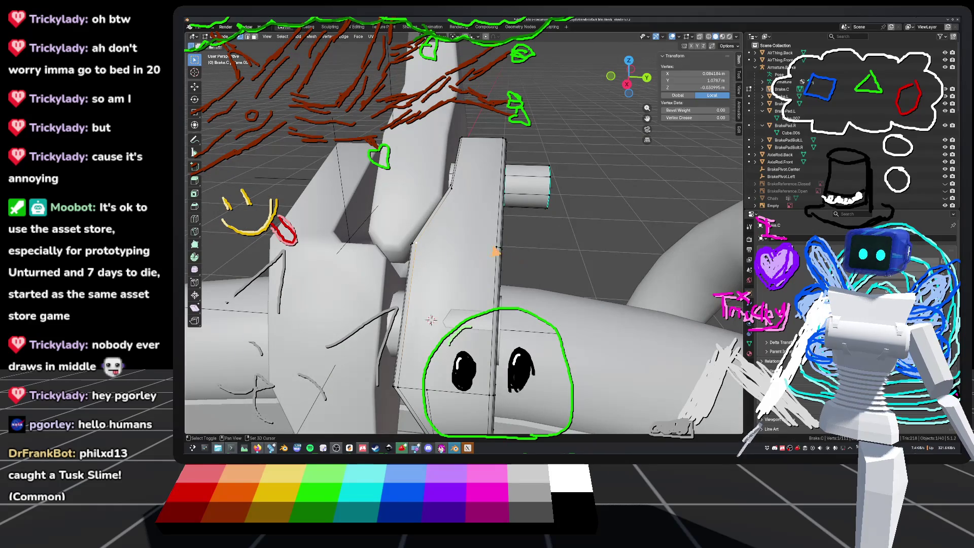
key("alt+a")
mouse_move(499, 254)
middle_mouse_down()
mouse_move(593, 208)
mouse_move(534, 283)
mouse_move(510, 290)
mouse_move(472, 180)
middle_mouse_up()
key("ctrl+s")
Switch to edge select and dissolve one extra edge across the brake block.
left_click(472, 178)
mouse_move(481, 236)
middle_mouse_down()
mouse_move(485, 160)
mouse_move(467, 203)
mouse_move(465, 141)
middle_mouse_up()
left_click(463, 141, "shift")
key("2")
key("ctrl+e")
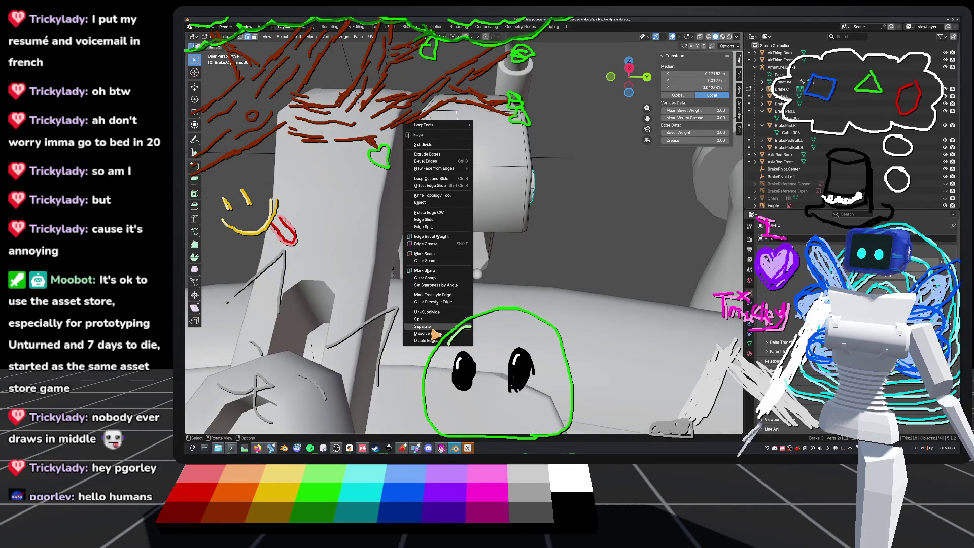
left_click(434, 334)
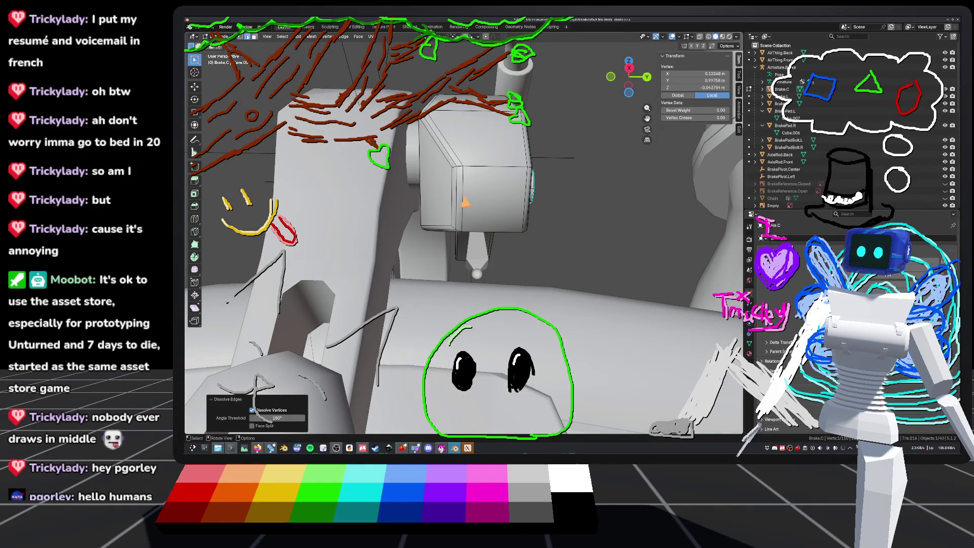
Dissolve two more edges on the block, then undo that last dissolve.
mouse_move(457, 229)
middle_mouse_down()
mouse_move(477, 213)
mouse_move(487, 238)
mouse_move(472, 223)
mouse_move(452, 265)
middle_mouse_up()
left_click(444, 255, "shift")
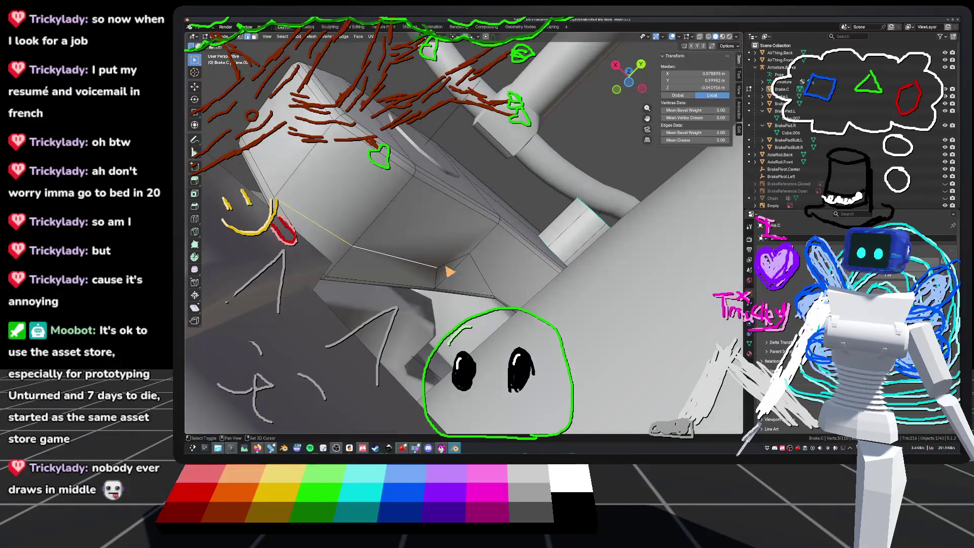
left_click(436, 287, "shift")
right_click(438, 287)
left_click(409, 279)
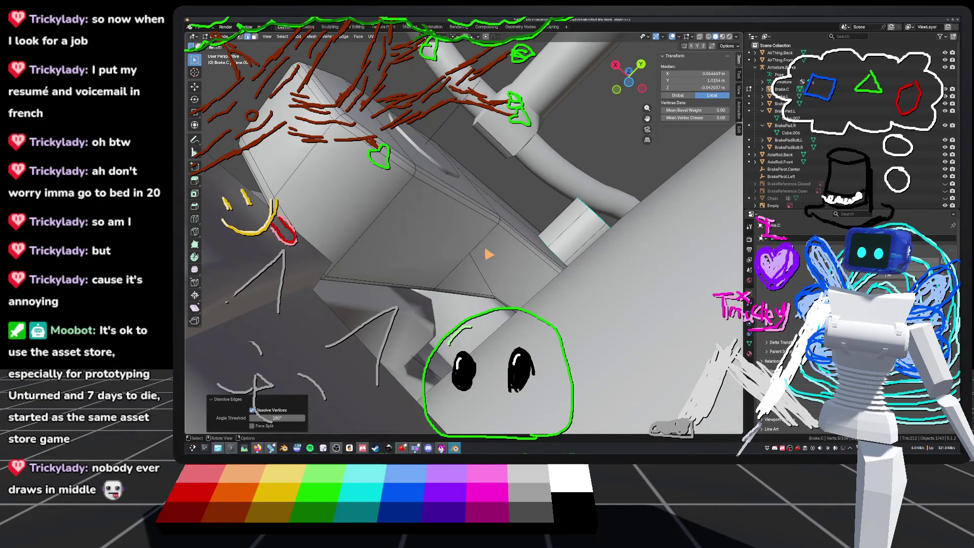
left_click(479, 275)
mouse_move(479, 275)
middle_mouse_down()
mouse_move(507, 294)
mouse_move(427, 313)
mouse_move(448, 279)
mouse_move(491, 283)
mouse_move(548, 254)
mouse_move(536, 275)
mouse_move(496, 285)
mouse_move(482, 319)
mouse_move(494, 300)
mouse_move(528, 308)
mouse_move(528, 276)
mouse_move(537, 298)
mouse_move(439, 288)
mouse_move(446, 276)
mouse_move(468, 284)
mouse_move(397, 289)
mouse_move(406, 303)
mouse_move(463, 276)
mouse_move(498, 297)
middle_mouse_up()
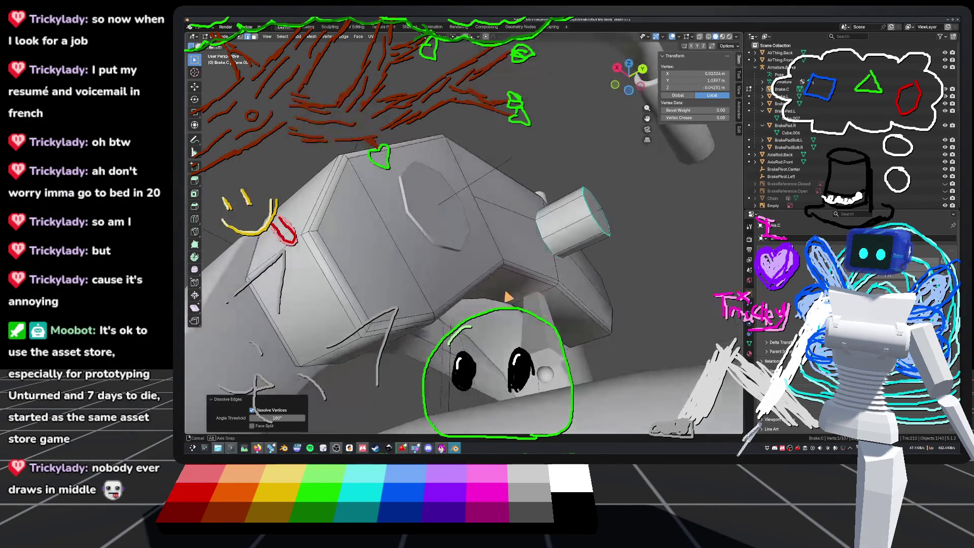
key("ctrl+z")
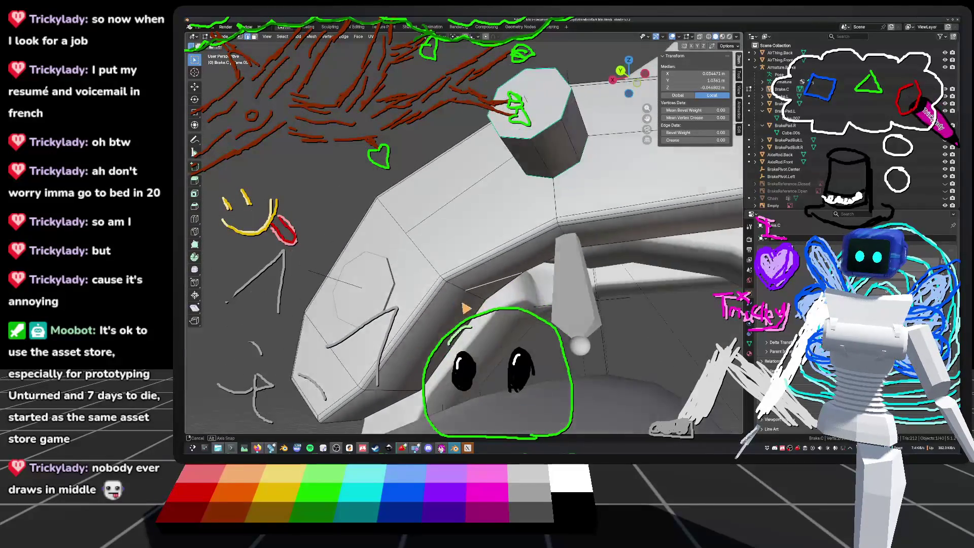
Leave Edit Mode, reselect Brake.C with the whole part in view, and re-enter mesh editing.
left_click(525, 306)
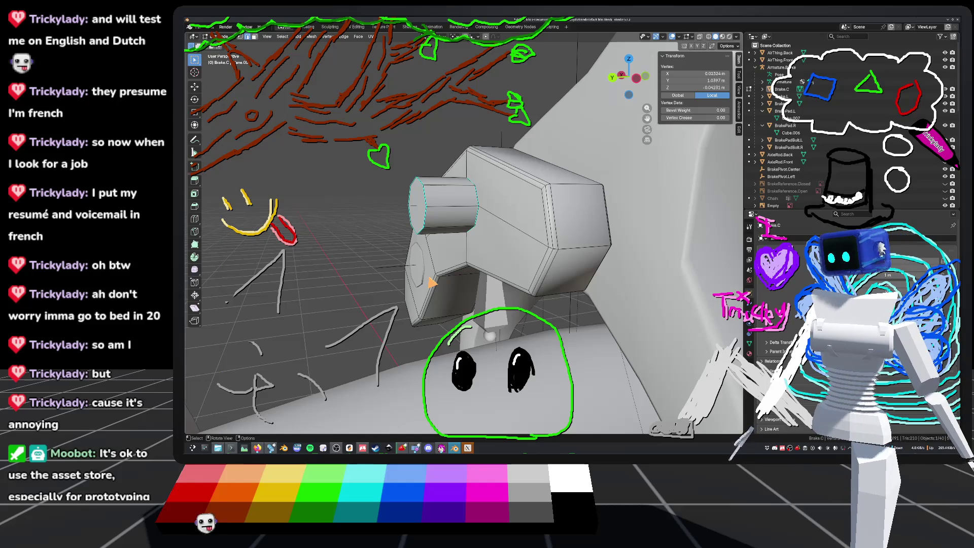
key("Tab")
middle_click_drag(408, 266, 514, 267)
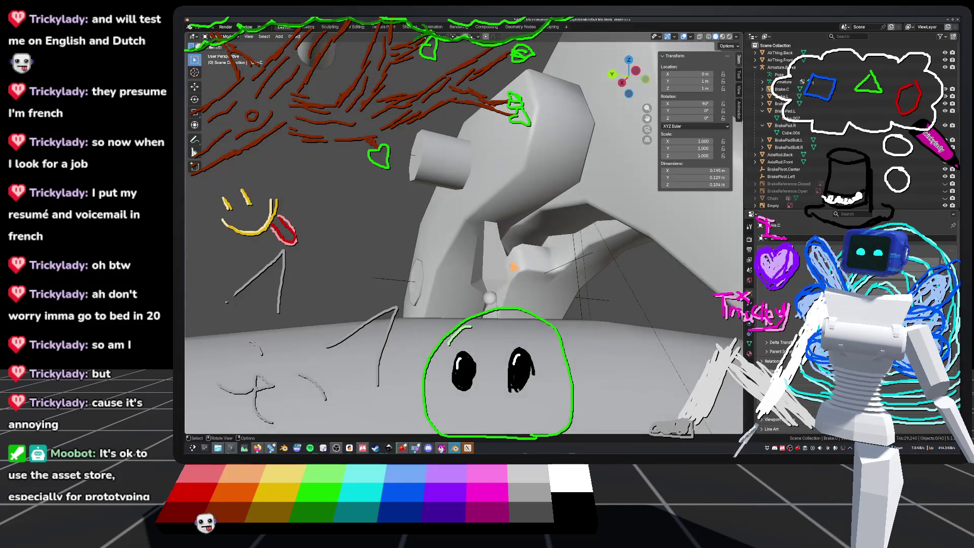
left_click(501, 224)
scroll(483, 235, "up", 4)
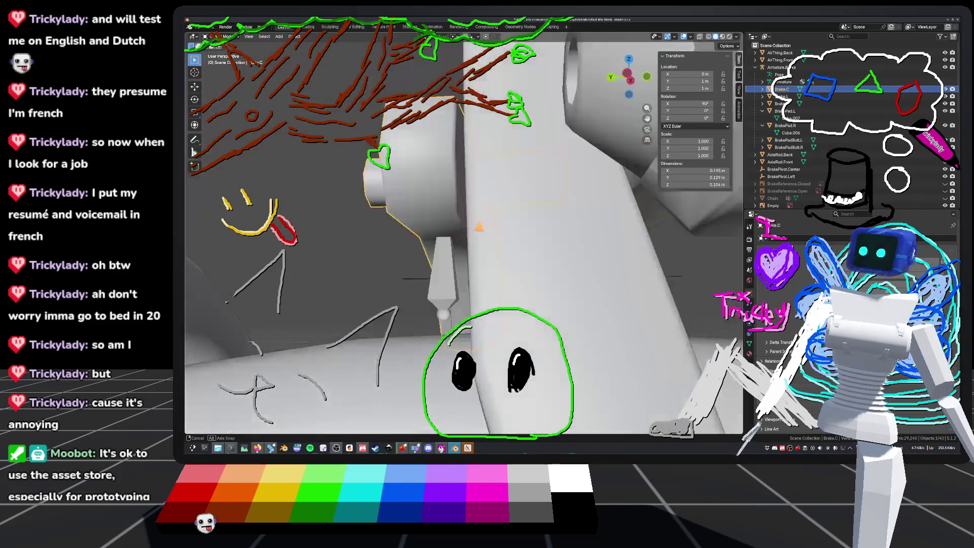
mouse_move(482, 235)
middle_mouse_down()
mouse_move(584, 257)
mouse_move(548, 235)
mouse_move(577, 253)
mouse_move(582, 231)
mouse_move(528, 235)
mouse_move(540, 224)
mouse_move(564, 239)
mouse_move(373, 292)
mouse_move(310, 366)
middle_mouse_up()
key("Tab")
Exit Edit Mode, save the bike file, and go back into mesh editing on the brake.
middle_click_drag(524, 257, 501, 249)
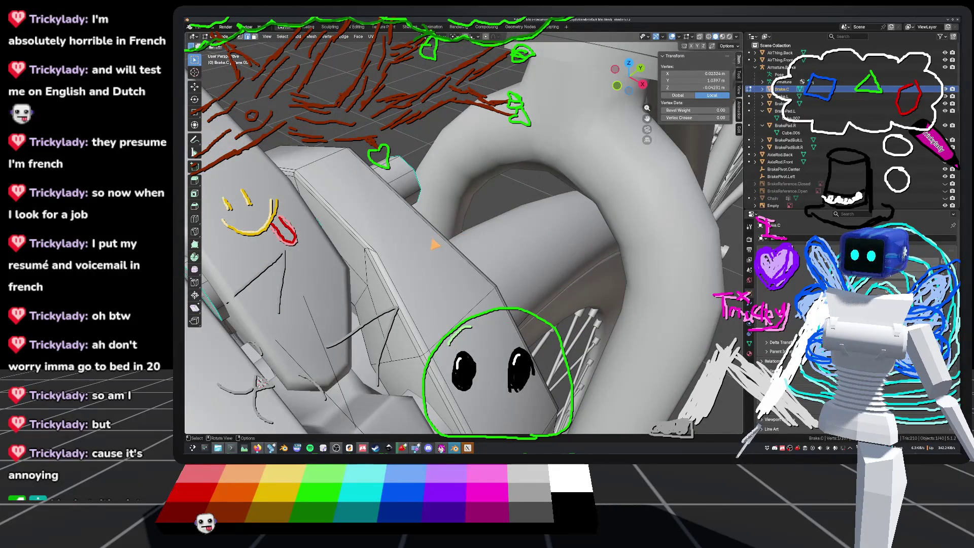
scroll(435, 245, "down", 3)
key("Tab")
key("ctrl+s")
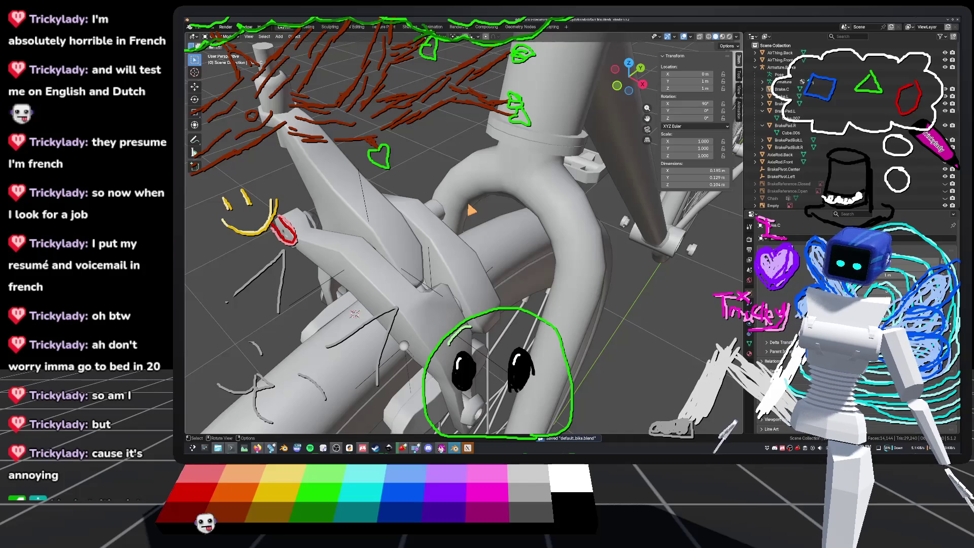
mouse_move(436, 239)
middle_mouse_down()
mouse_move(479, 224)
mouse_move(480, 261)
mouse_move(398, 320)
mouse_move(355, 333)
middle_mouse_up()
key("Tab")
mouse_move(486, 253)
middle_mouse_down()
mouse_move(488, 272)
mouse_move(525, 281)
middle_mouse_up()
Select a single vertex and Vertex Slide it left along its edge.
left_click(515, 233)
middle_click_drag(528, 244, 544, 261)
left_click(524, 301)
mouse_move(522, 300)
middle_mouse_down()
mouse_move(516, 268)
mouse_move(526, 295)
mouse_move(519, 284)
middle_mouse_up()
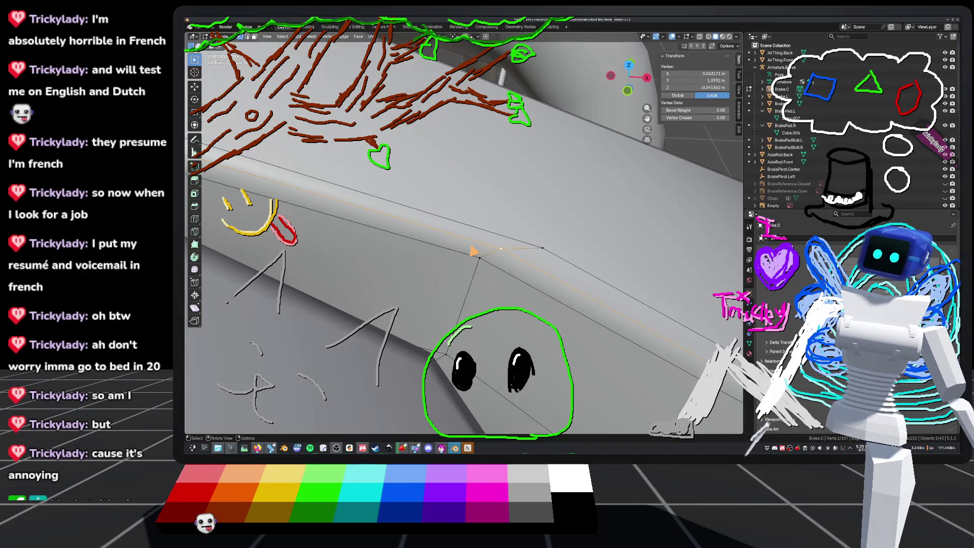
key("q")
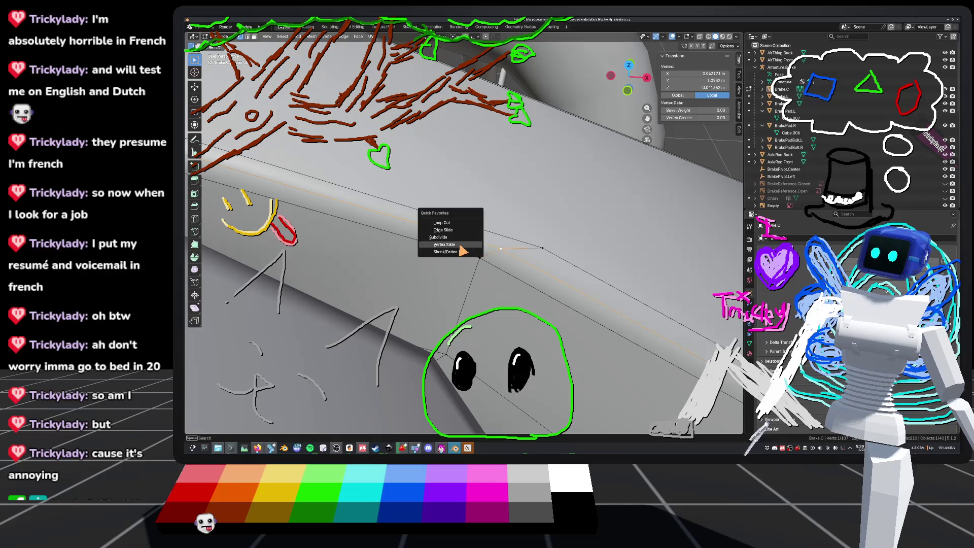
left_click(462, 251)
mouse_move(500, 248)
left_mouse_down()
mouse_move(544, 246)
mouse_move(537, 253)
left_mouse_up()
left_click(497, 251)
left_click(505, 241)
mouse_move(496, 221)
middle_mouse_down()
mouse_move(423, 254)
mouse_move(341, 386)
mouse_move(396, 299)
middle_mouse_up()
Deselect all, leave Edit Mode, save default_bike.blend and orbit to an upright side view.
key("alt+a")
key("Tab")
key("ctrl+s")
middle_click_drag(504, 313, 414, 324)
middle_click_drag(501, 218, 532, 227)
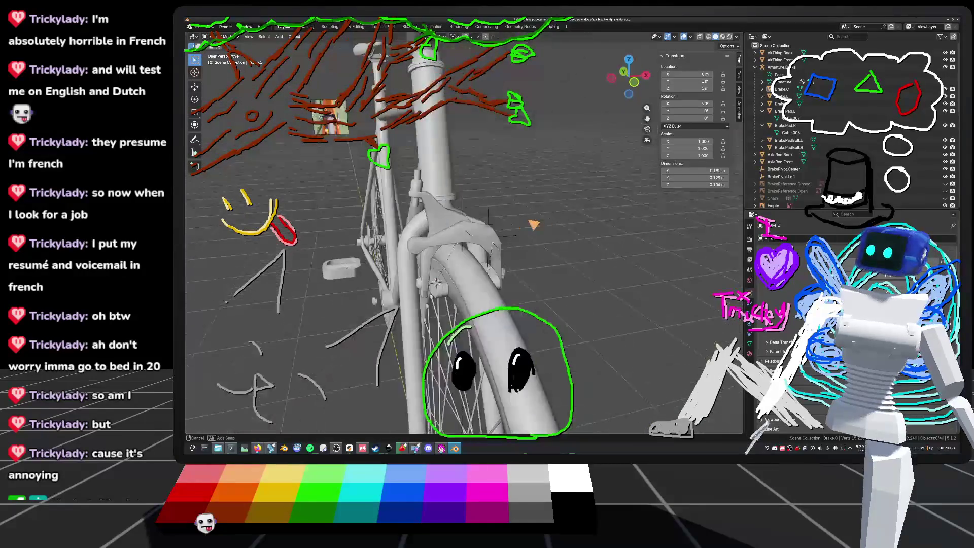
Select Brake.L, enter Edit Mode and switch to the front orthographic view of the fork.
scroll(463, 234, "up", 3)
mouse_move(514, 307)
middle_mouse_down()
mouse_move(560, 237)
mouse_move(418, 250)
middle_mouse_up()
mouse_move(518, 335)
middle_mouse_down()
mouse_move(421, 262)
mouse_move(383, 282)
mouse_move(400, 287)
mouse_move(382, 283)
middle_mouse_up()
scroll(519, 326, "up", 6)
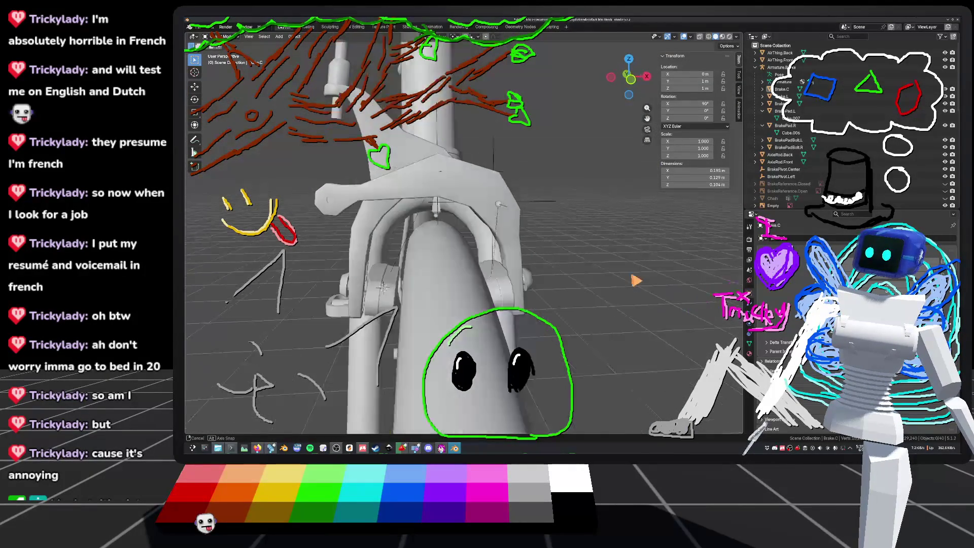
left_click(782, 96)
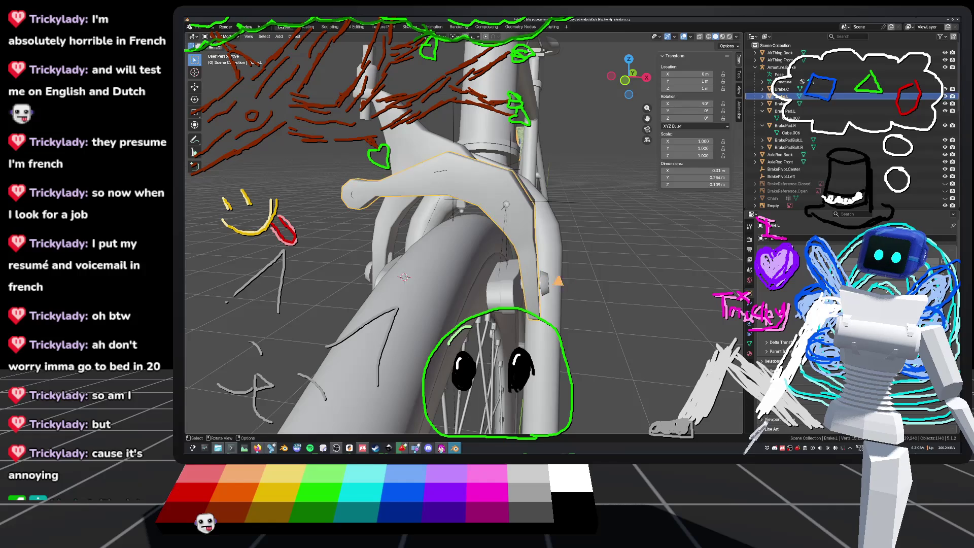
key("Tab")
mouse_move(559, 279)
middle_mouse_down()
mouse_move(592, 282)
mouse_move(573, 289)
mouse_move(583, 288)
mouse_move(565, 289)
mouse_move(592, 279)
mouse_move(576, 285)
middle_mouse_up()
left_click(628, 89)
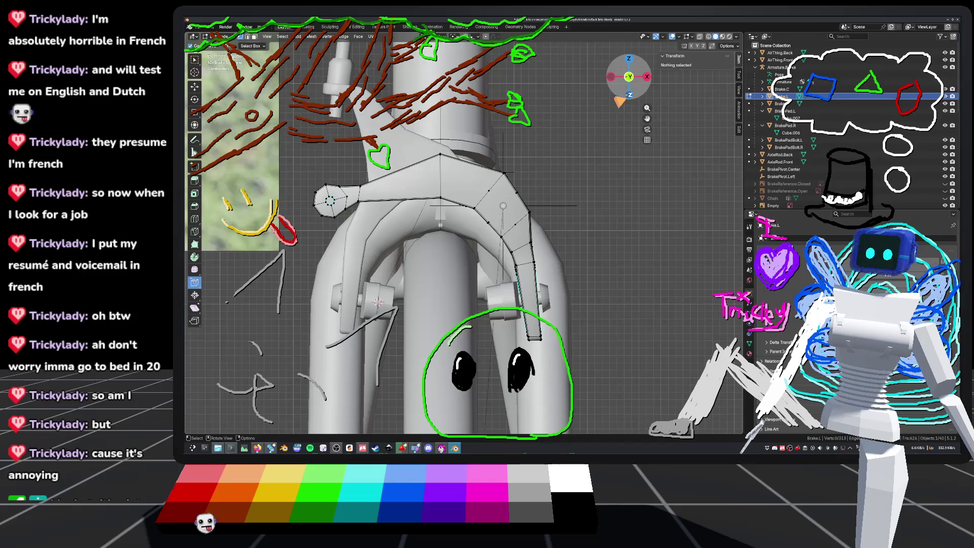
Turn on see-through shading and select a vertex strip running down the Brake.L arm.
left_click(709, 37)
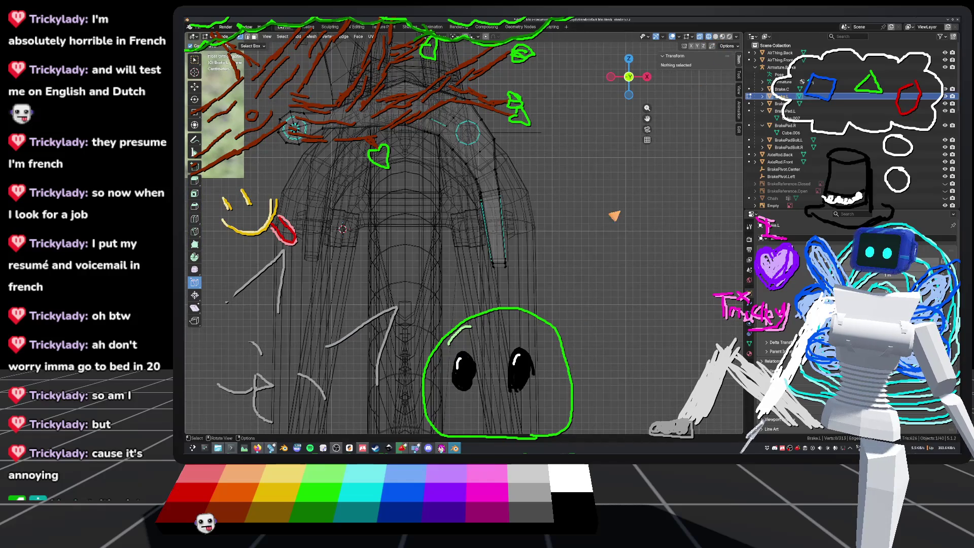
left_click(716, 37)
left_click(700, 37)
scroll(605, 248, "up", 1)
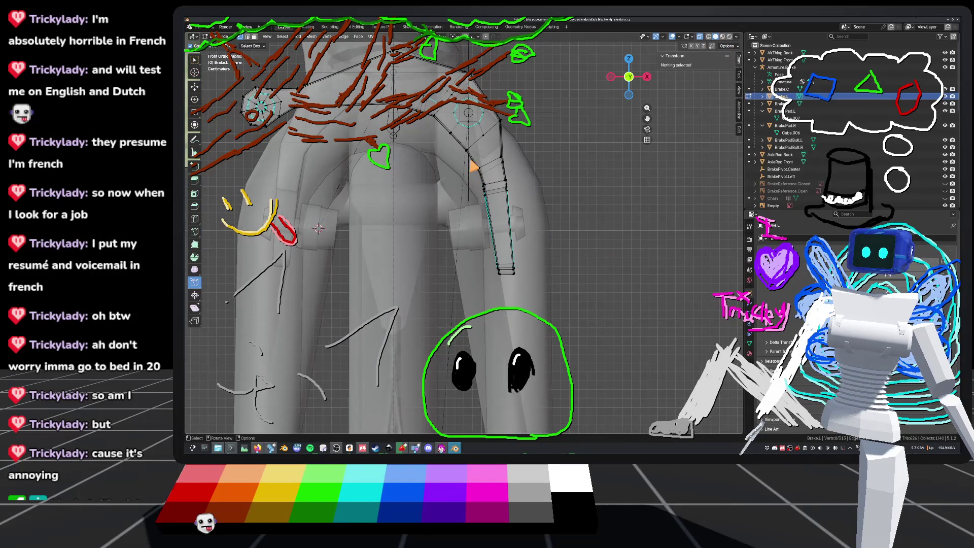
mouse_move(463, 163)
left_mouse_down()
mouse_move(505, 192)
mouse_move(557, 293)
mouse_move(510, 151)
left_mouse_up()
left_click(502, 159)
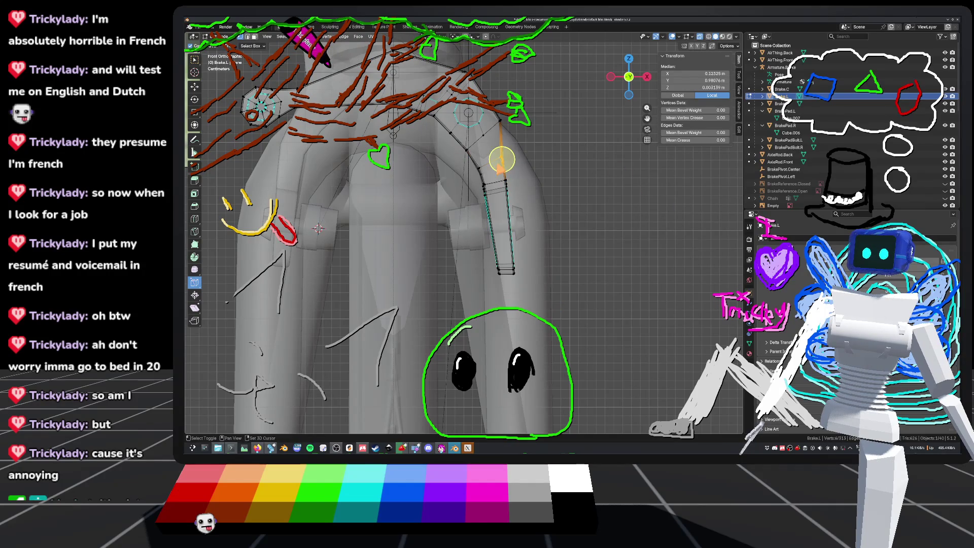
key("Escape")
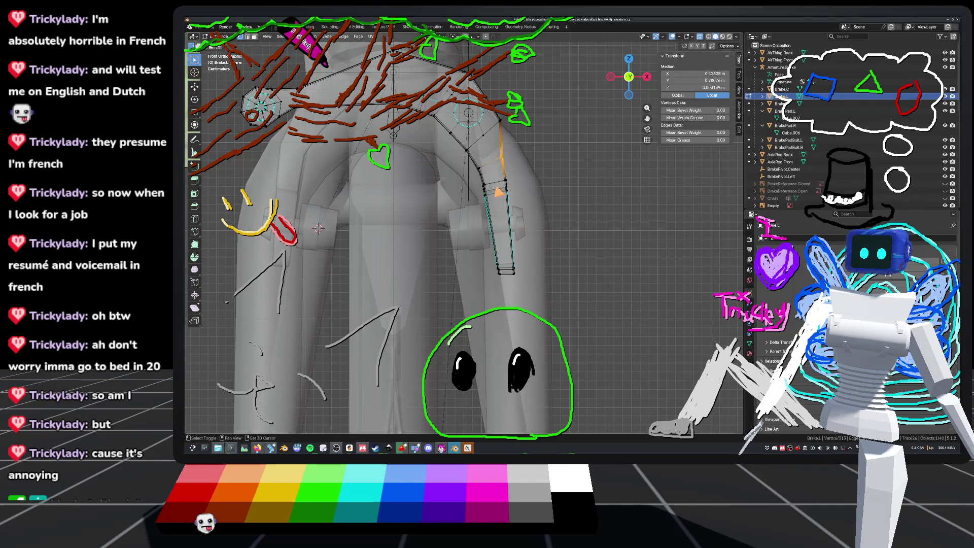
left_click_drag(505, 176, 515, 282)
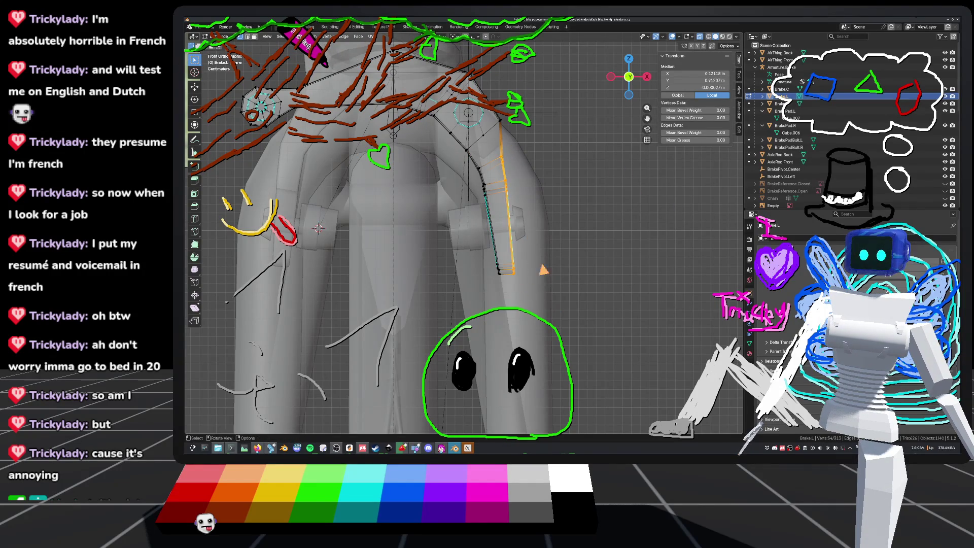
key("Escape")
scroll(617, 223, "up", 2)
scroll(617, 223, "up", 2)
scroll(525, 241, "up", 2)
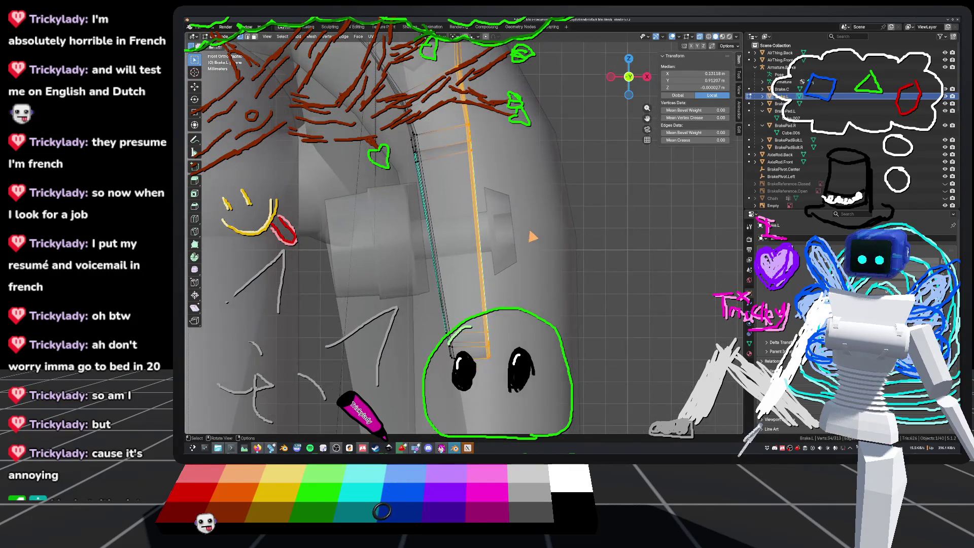
Move the lower and left edge strips of the Brake.L arm to new positions.
key("g")
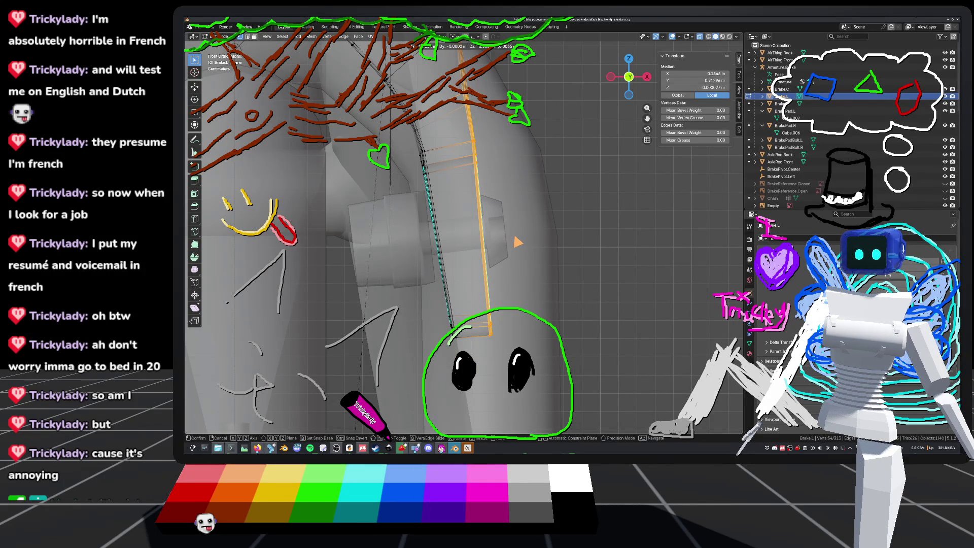
left_click(517, 242)
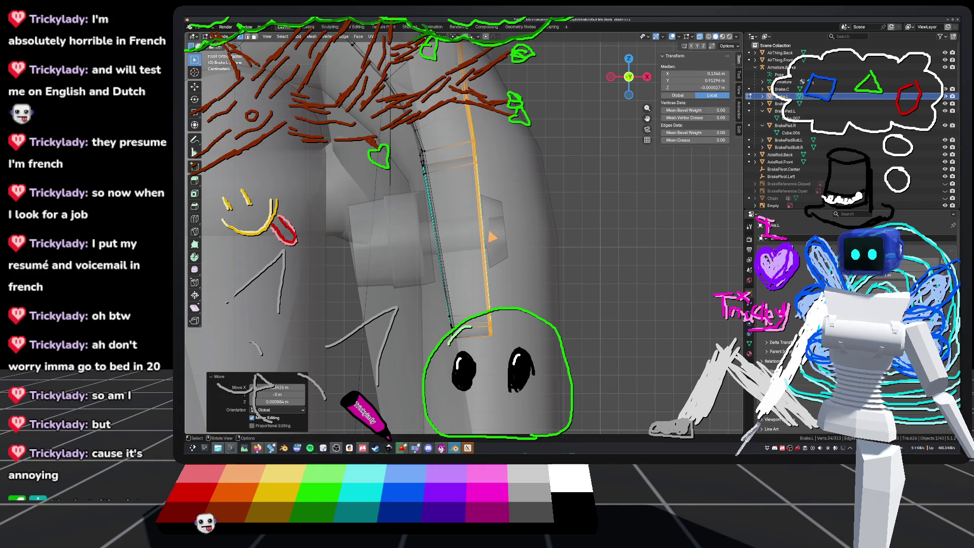
left_click(434, 313, "alt")
key("g")
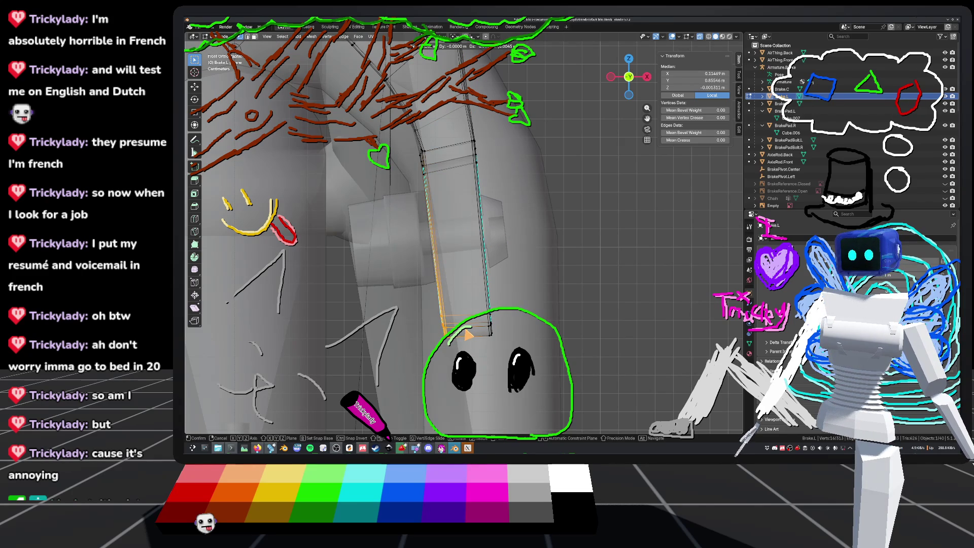
left_click(468, 335)
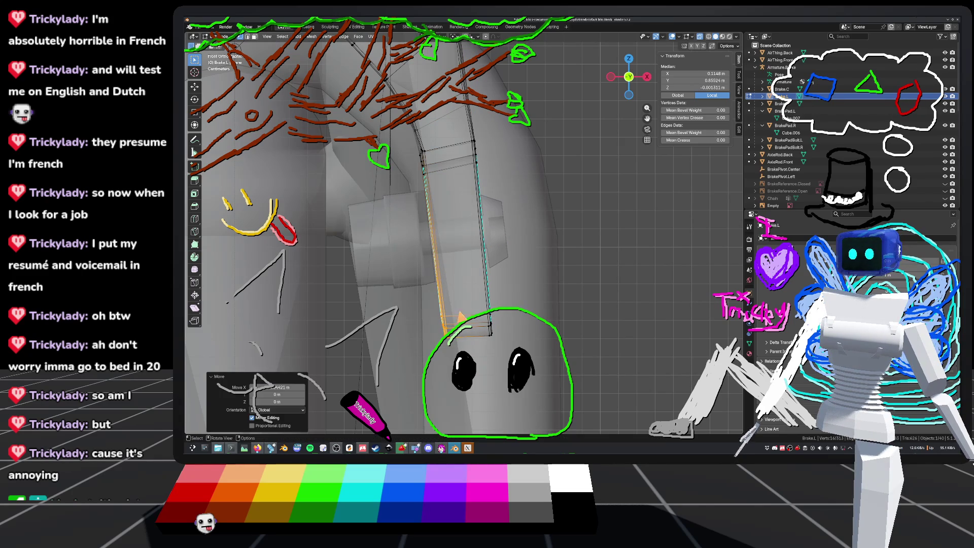
key("g")
left_click(443, 191)
Deselect the vertices, save default_bike.blend and return to Object Mode.
scroll(443, 191, "down", 5)
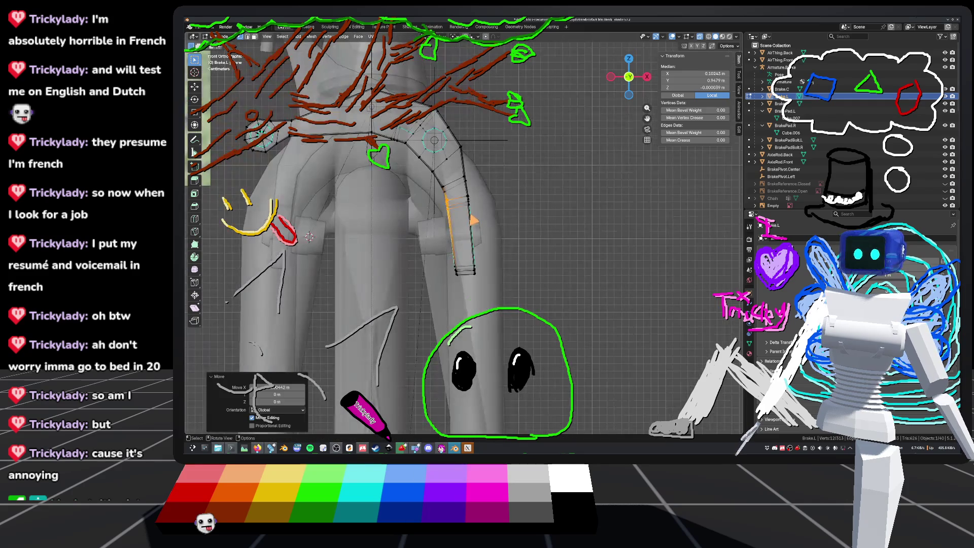
left_click(572, 217)
key("ctrl+s")
key("Tab")
mouse_move(571, 217)
middle_mouse_down()
mouse_move(555, 224)
mouse_move(607, 257)
mouse_move(572, 228)
mouse_move(543, 243)
mouse_move(556, 254)
mouse_move(569, 246)
mouse_move(560, 249)
middle_mouse_up()
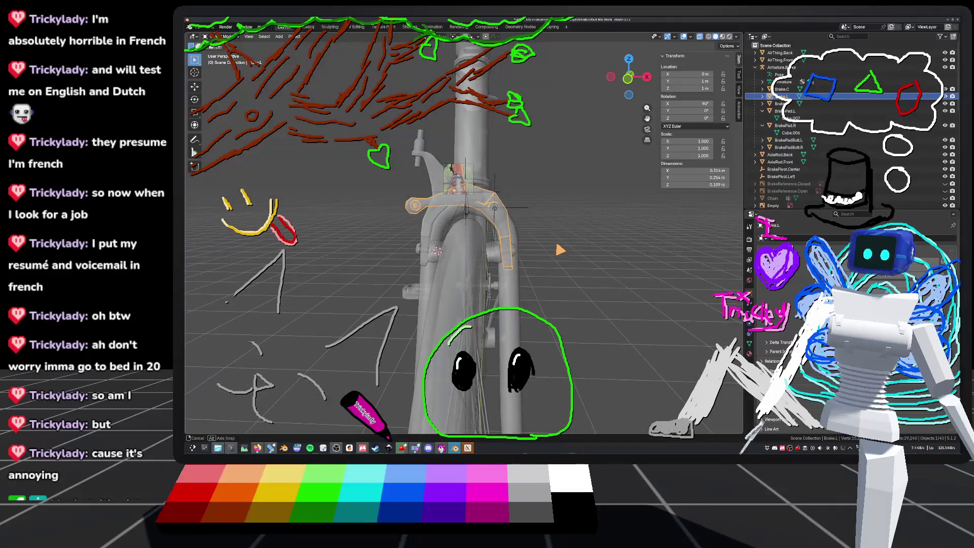
In front view, edit Brake.L, try selecting the lower arm faces, then deselect and save.
left_click(628, 79)
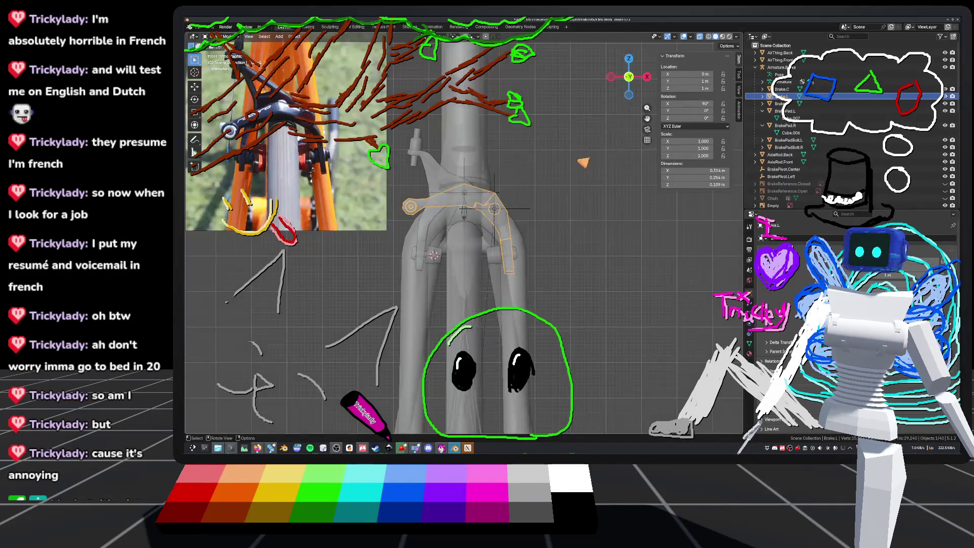
scroll(583, 334, "up", 3)
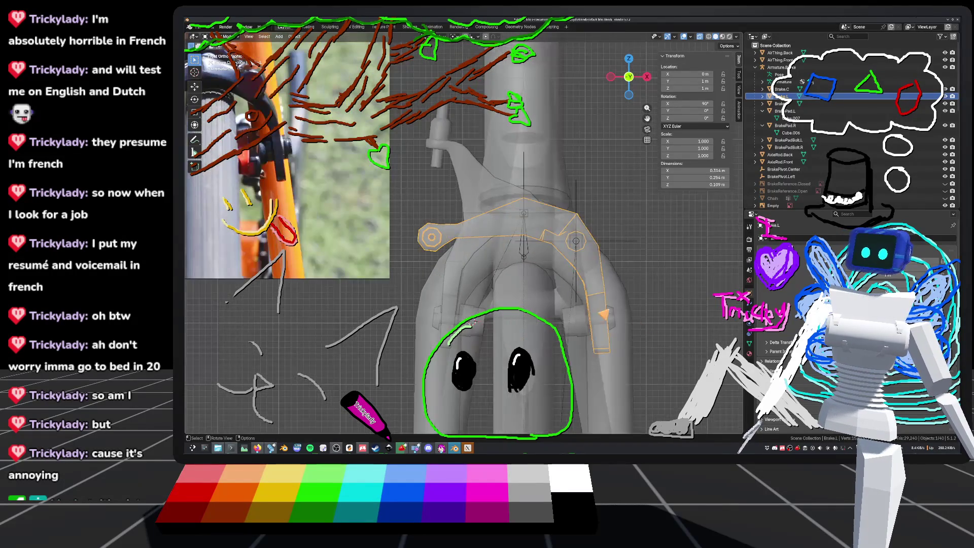
key("Tab")
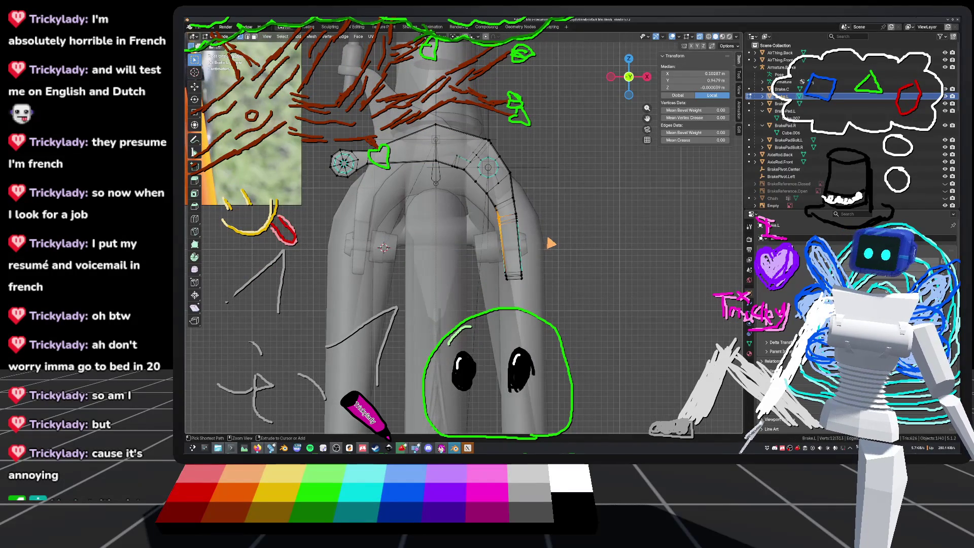
key("ctrl+l")
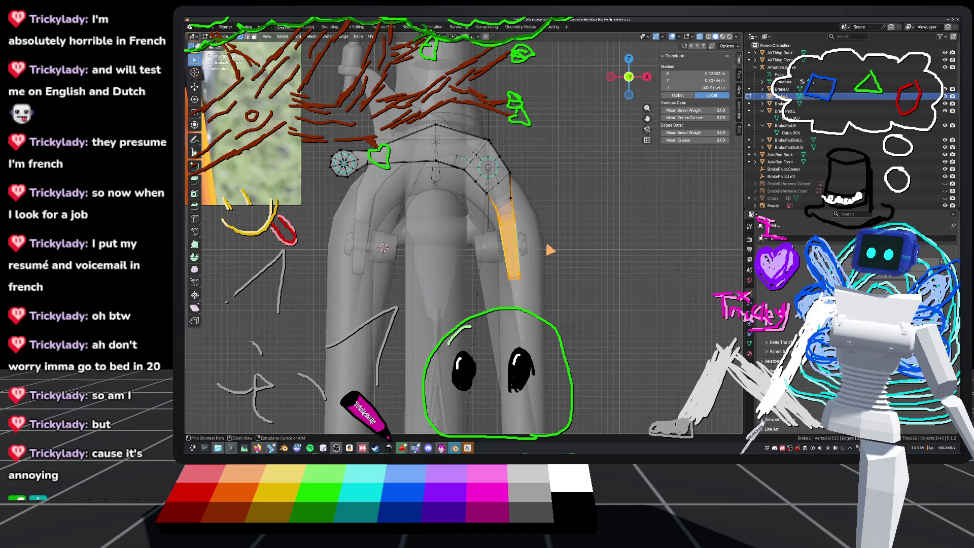
left_click(510, 201, "alt")
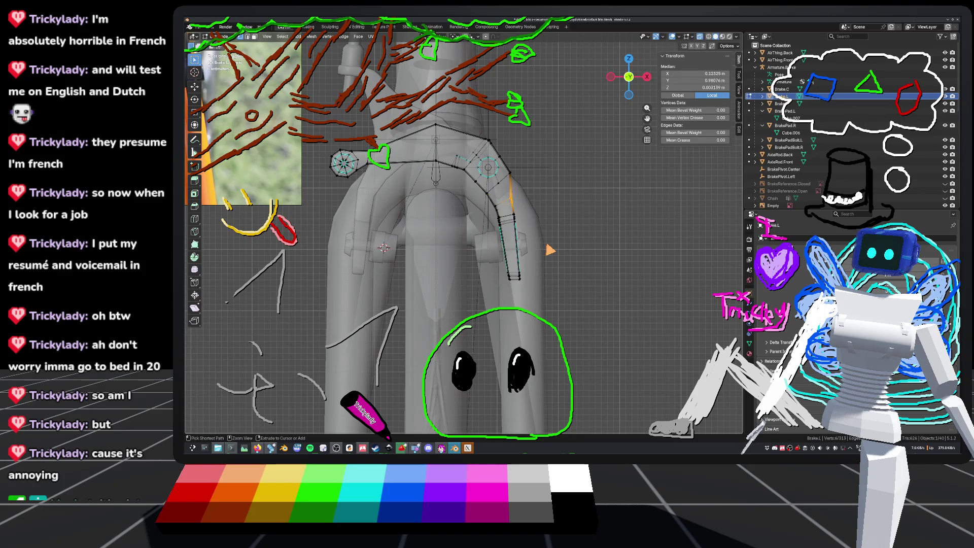
key("ctrl+l")
key("ctrl+z")
key("ctrl+l")
left_click(582, 224)
key("ctrl+s")
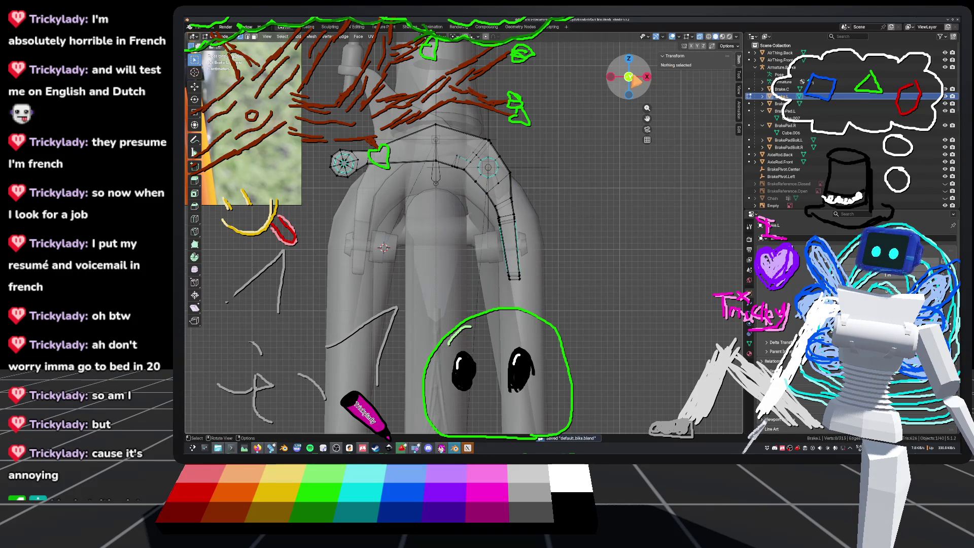
Select the connected lower arm geometry and shift it sideways.
left_click(647, 77)
left_click(611, 76)
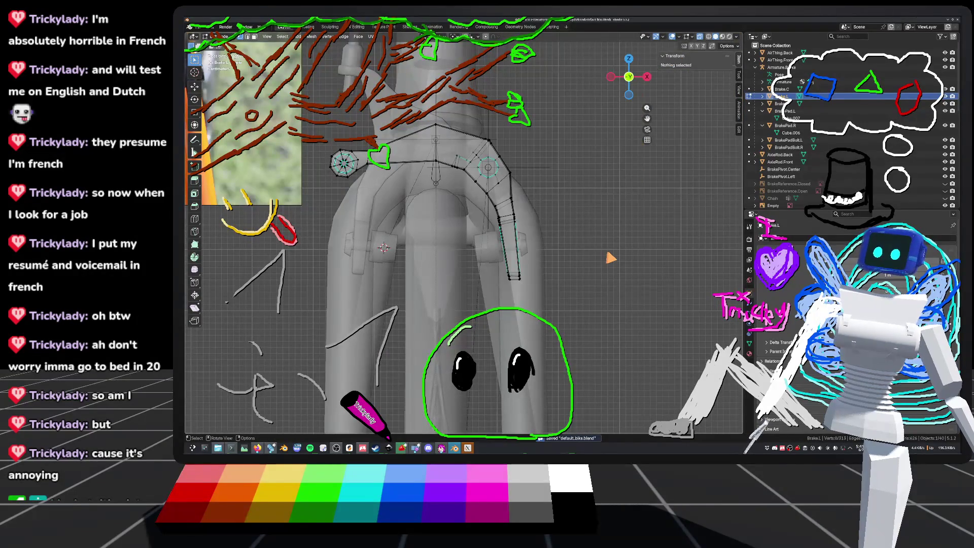
mouse_move(597, 257)
middle_mouse_down("ctrl")
mouse_move(561, 261)
mouse_move(543, 243)
mouse_move(445, 272)
middle_mouse_up("ctrl")
key("l")
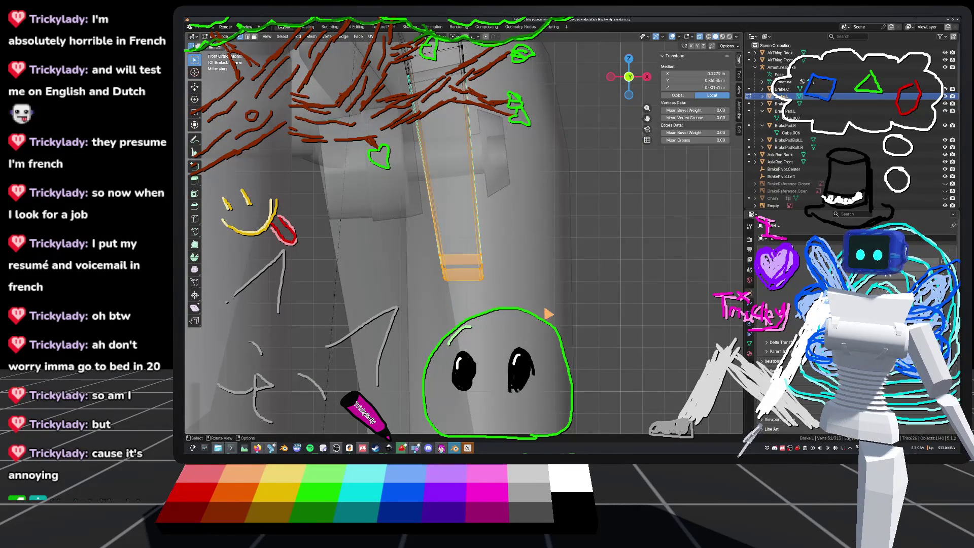
key("g")
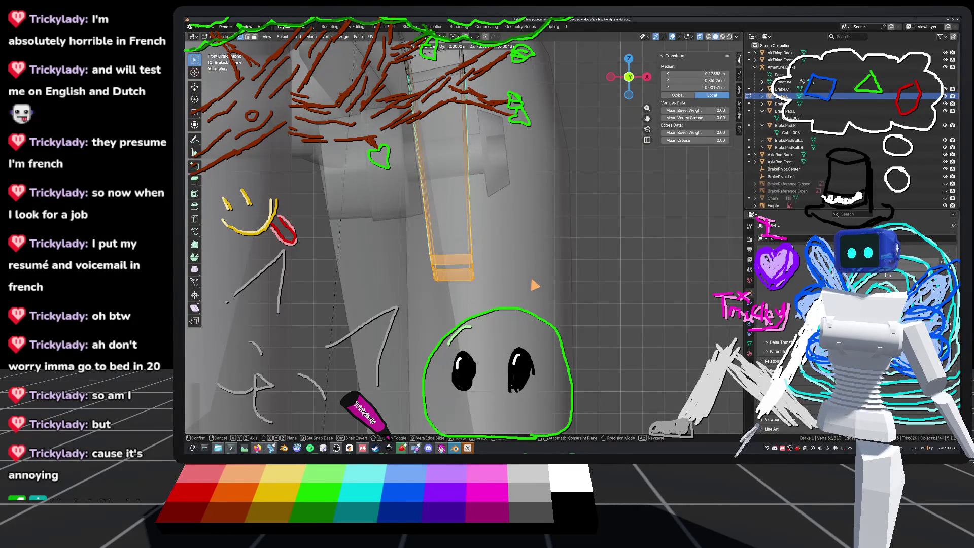
left_click(535, 286)
middle_click_drag(534, 286, 544, 254)
Move an edge loop of the arm and the edge running up its upper side.
left_click(472, 186, "alt")
key("g")
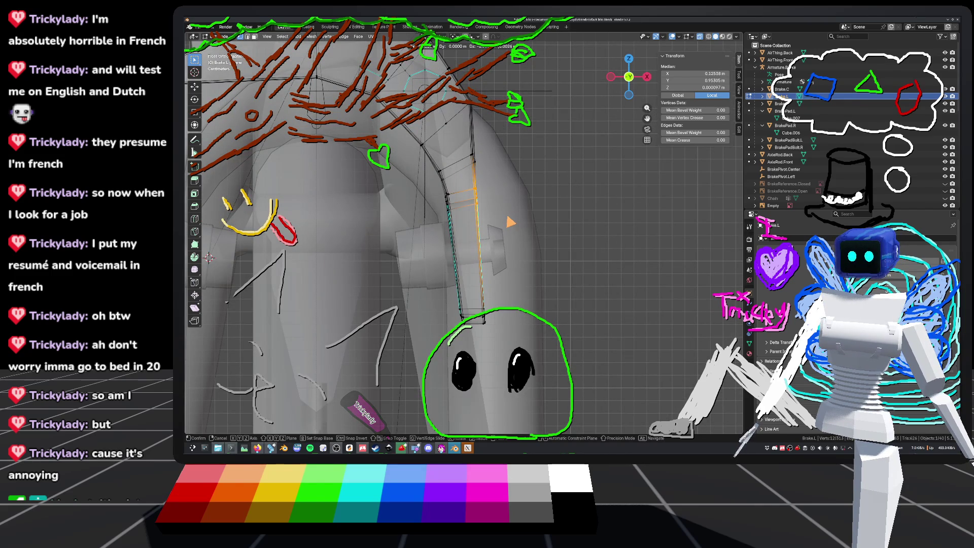
key("Return")
left_click(477, 213, "alt")
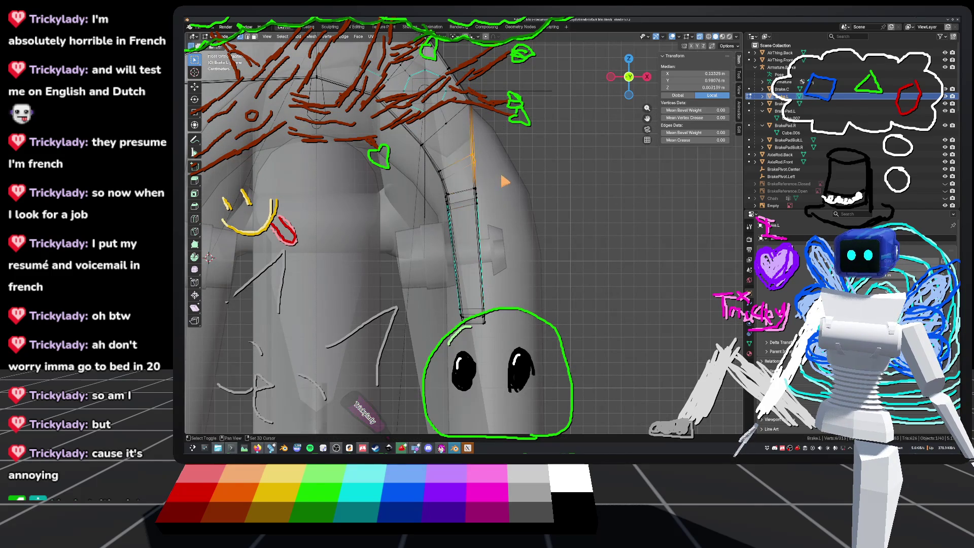
left_click(477, 162, "shift")
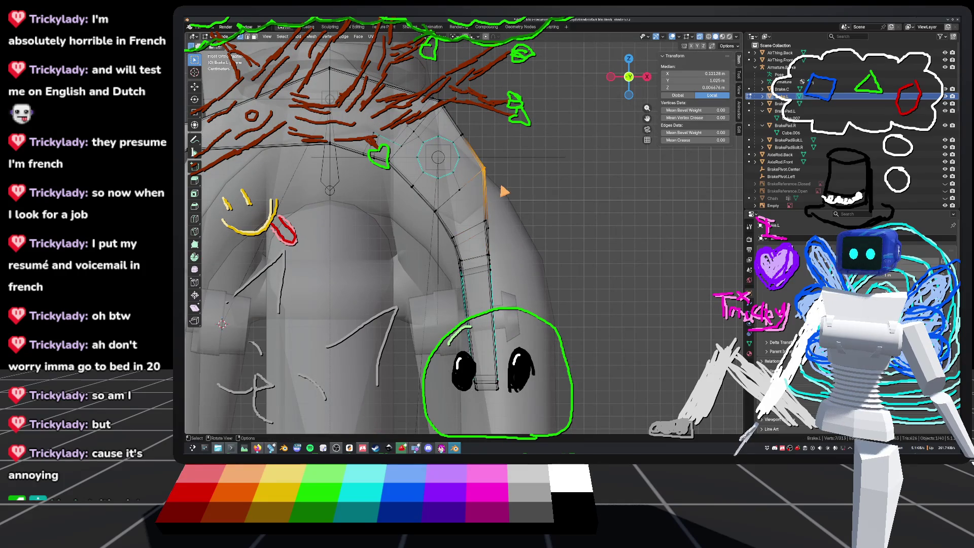
key("g")
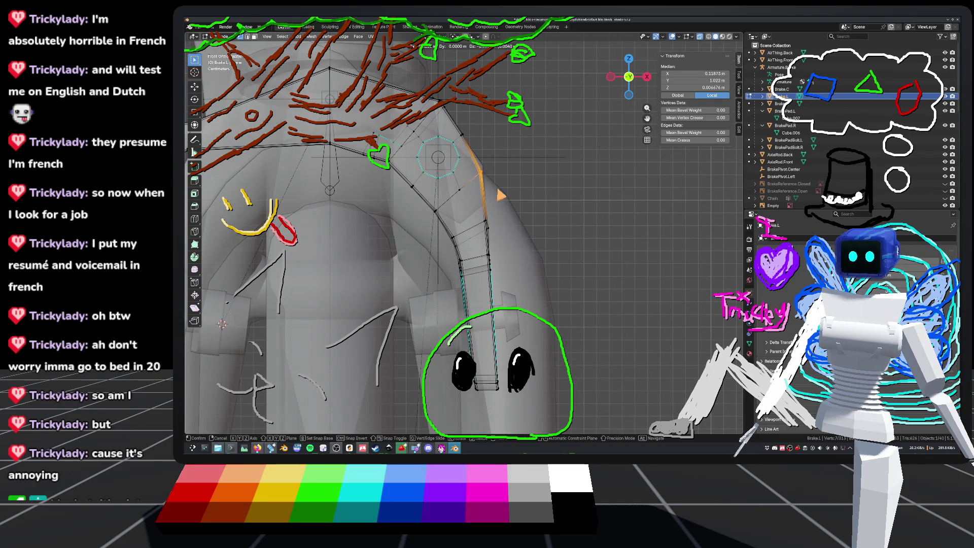
key("Return")
Deselect, save default_bike.blend and leave mesh editing in front view.
key("alt+a")
mouse_move(457, 229)
middle_mouse_down()
mouse_move(533, 211)
mouse_move(647, 223)
mouse_move(589, 224)
mouse_move(609, 226)
mouse_move(583, 235)
mouse_move(683, 222)
mouse_move(677, 217)
middle_mouse_up()
key("ctrl+s")
key("Tab")
key("Tab")
left_click(633, 78)
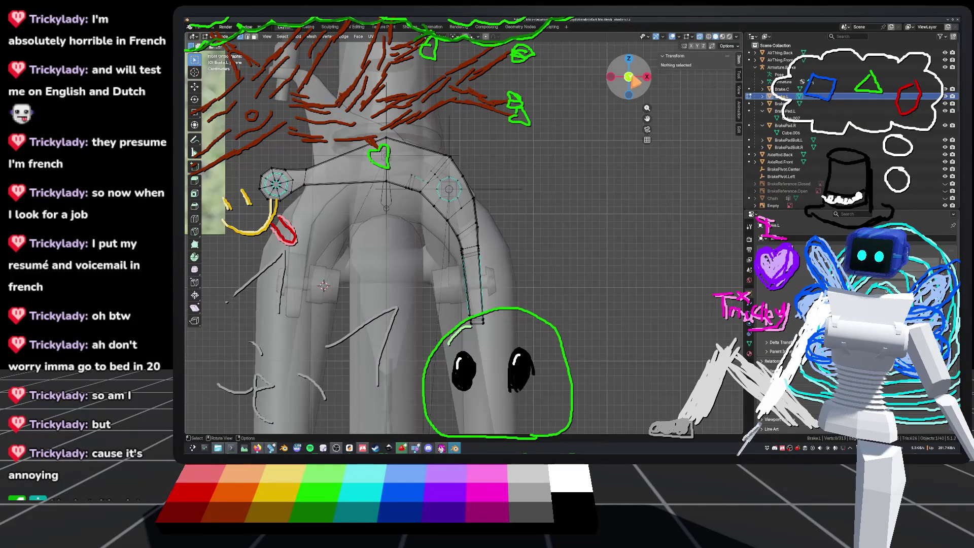
mouse_move(591, 287)
middle_mouse_down("ctrl")
mouse_move(585, 236)
mouse_move(562, 254)
middle_mouse_up("ctrl")
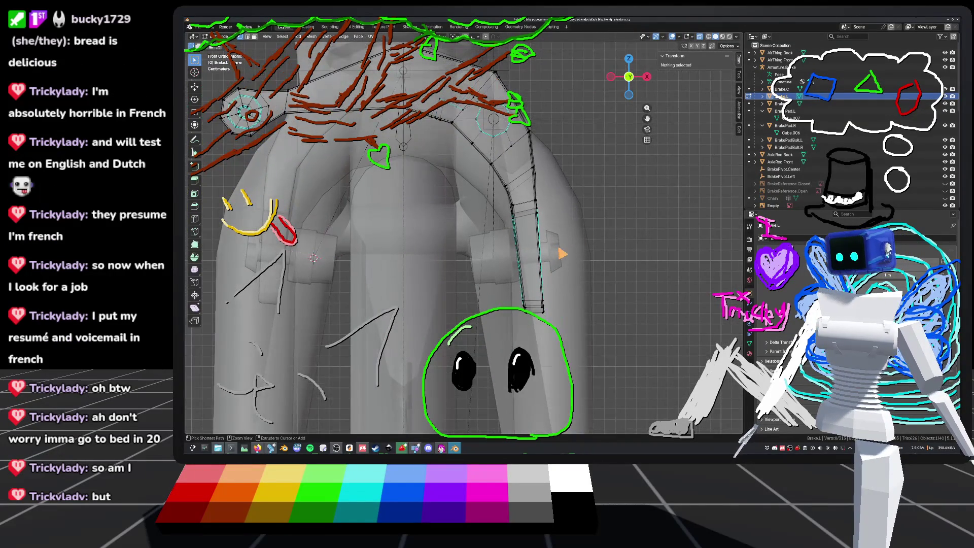
key("ctrl+s")
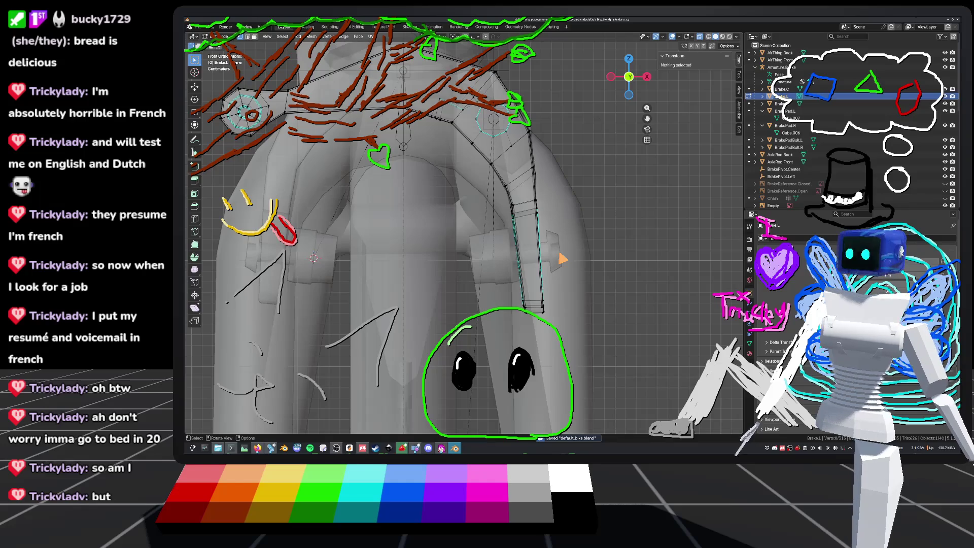
key("Tab")
middle_click_drag(562, 254, 487, 242, "shift")
Edit Brake.R and move its lower vertex strip to match the other arm.
left_click(366, 235)
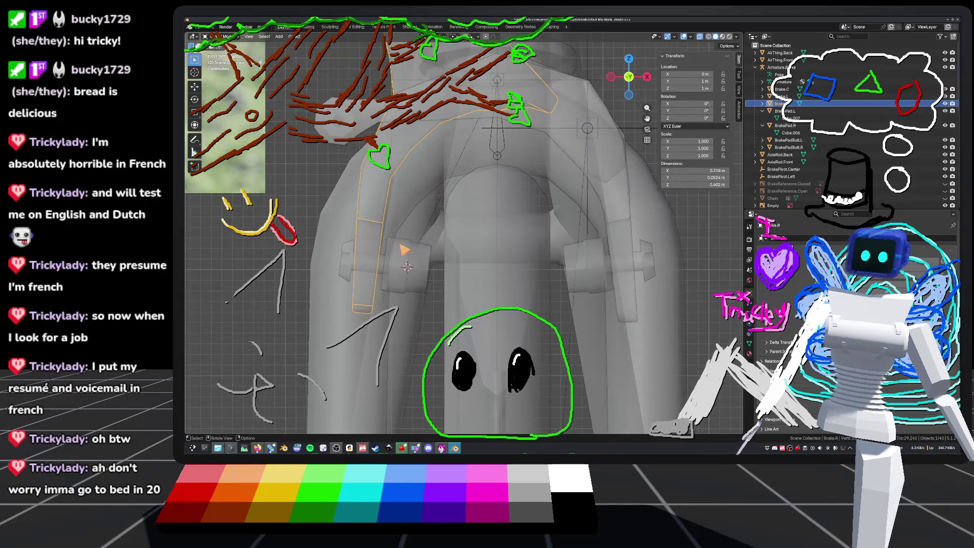
key("Tab")
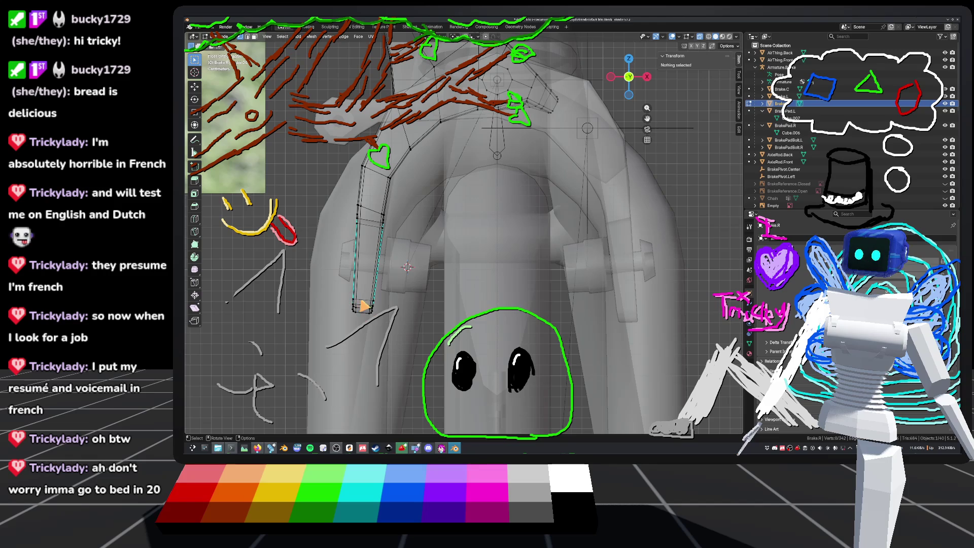
mouse_move(376, 207)
left_mouse_down()
mouse_move(409, 327)
mouse_move(404, 298)
mouse_move(401, 343)
left_mouse_up()
key("g")
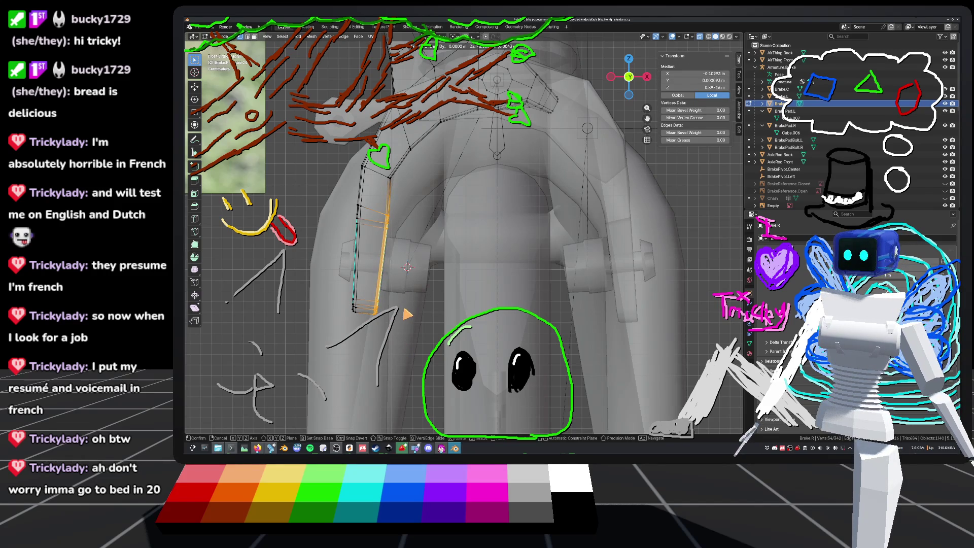
left_click(408, 267)
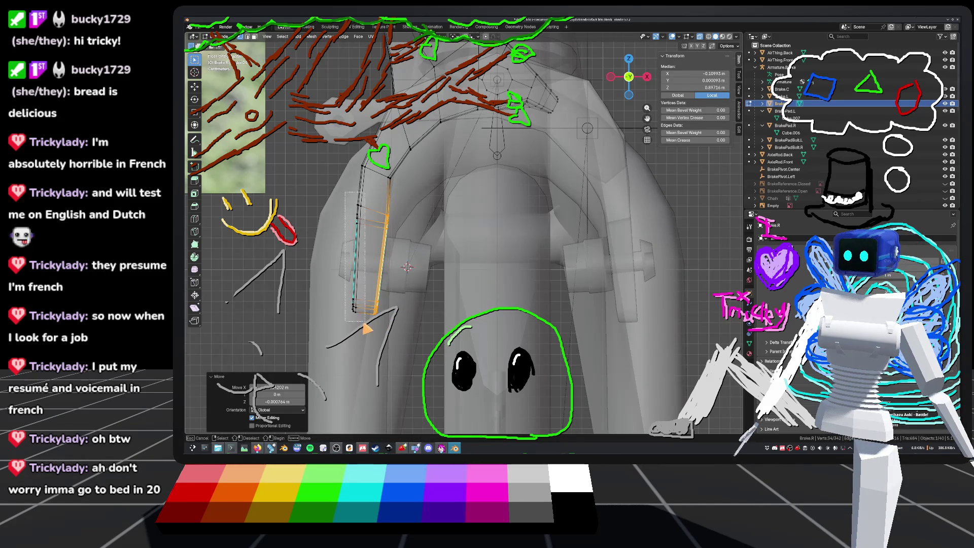
key("ctrl+z")
key("g")
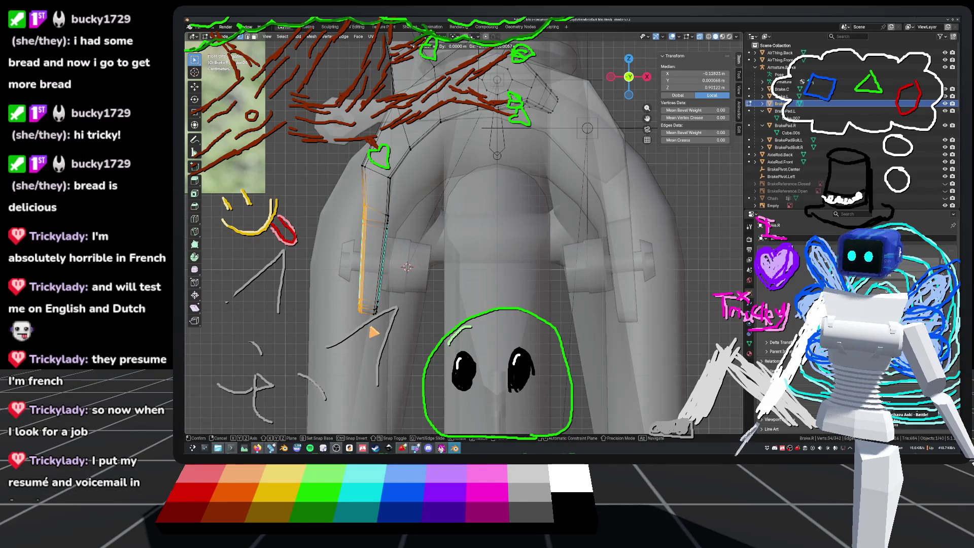
left_click(370, 327)
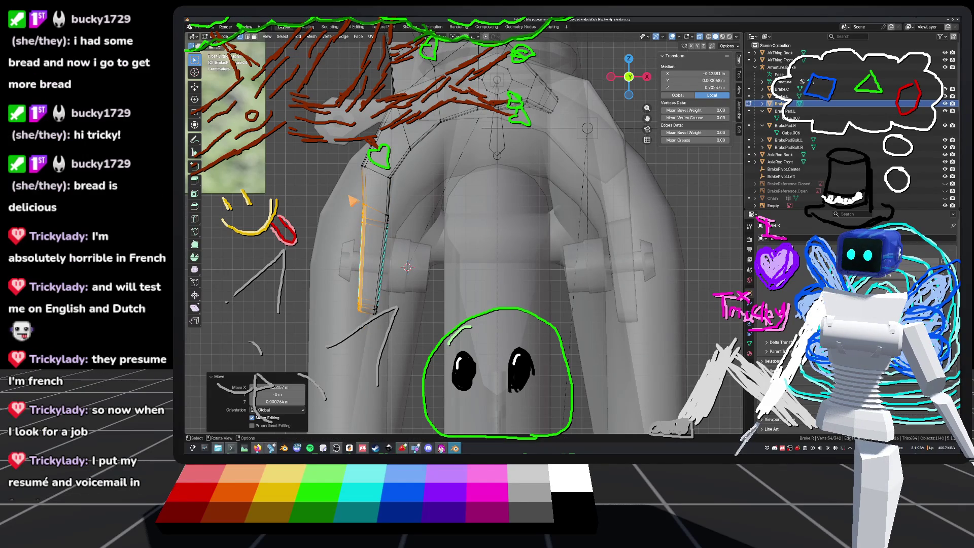
key("g")
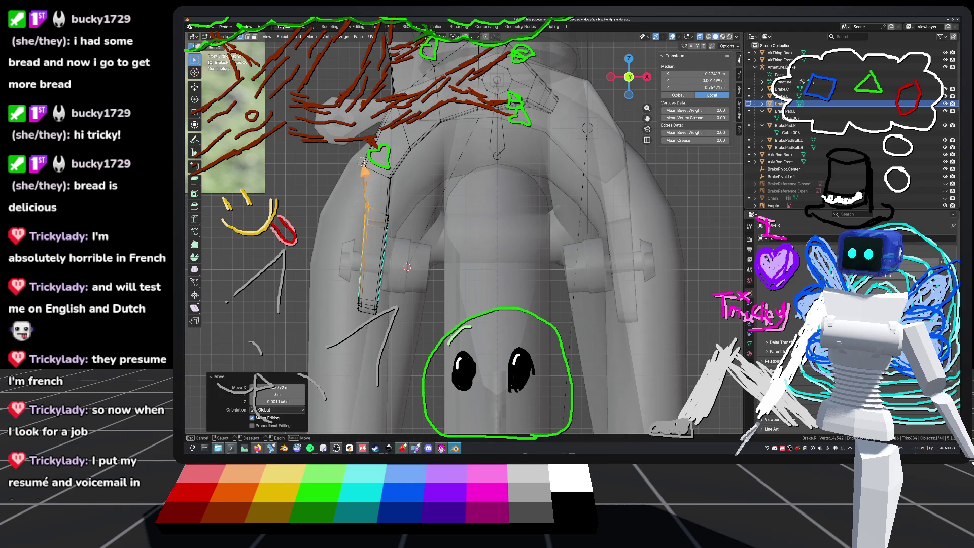
left_click(373, 274)
Deselect, save default_bike.blend and return to Object Mode in front view.
middle_click_drag(373, 274, 401, 294)
key("alt+a")
middle_click_drag(336, 277, 411, 264)
key("ctrl+s")
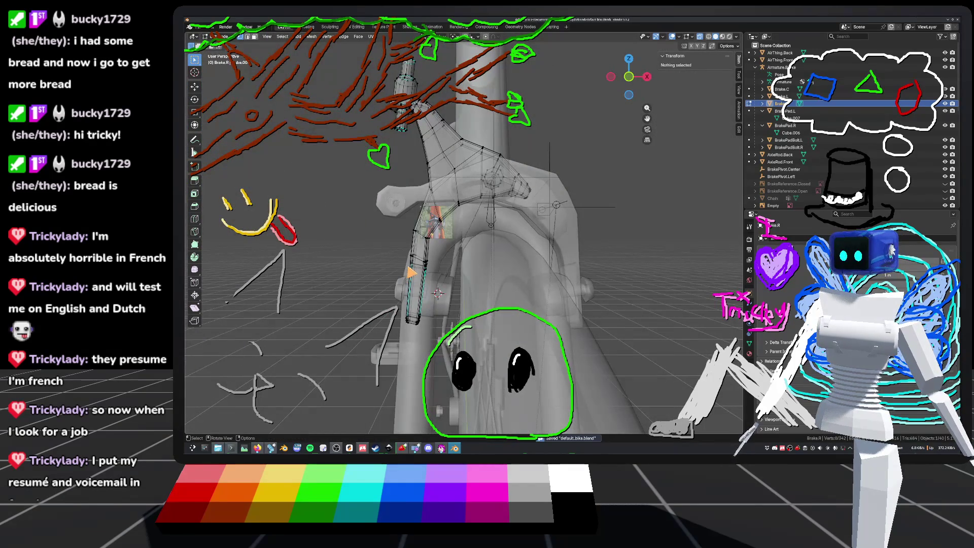
scroll(426, 273, "up", 2)
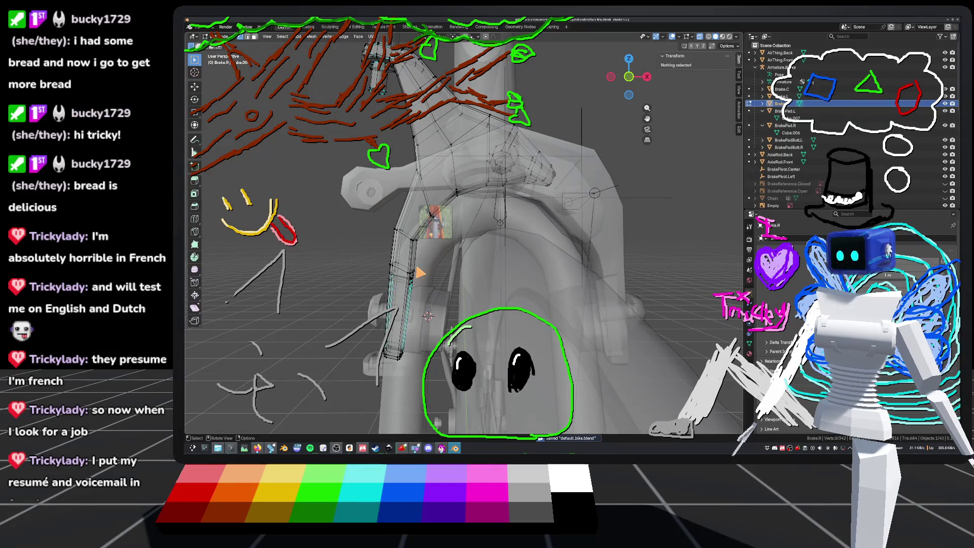
key("Tab")
middle_click_drag(420, 273, 518, 289)
key("KP_1")
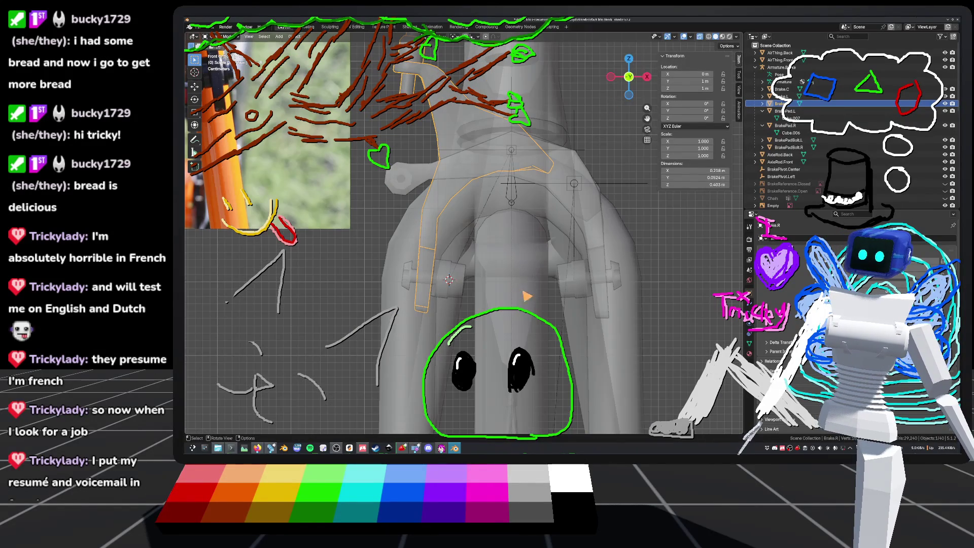
Select BrakePadBolt.R, leaving its pivot point and rotation unchanged.
scroll(521, 291, "up", 1)
left_click(395, 271)
scroll(463, 296, "up", 1)
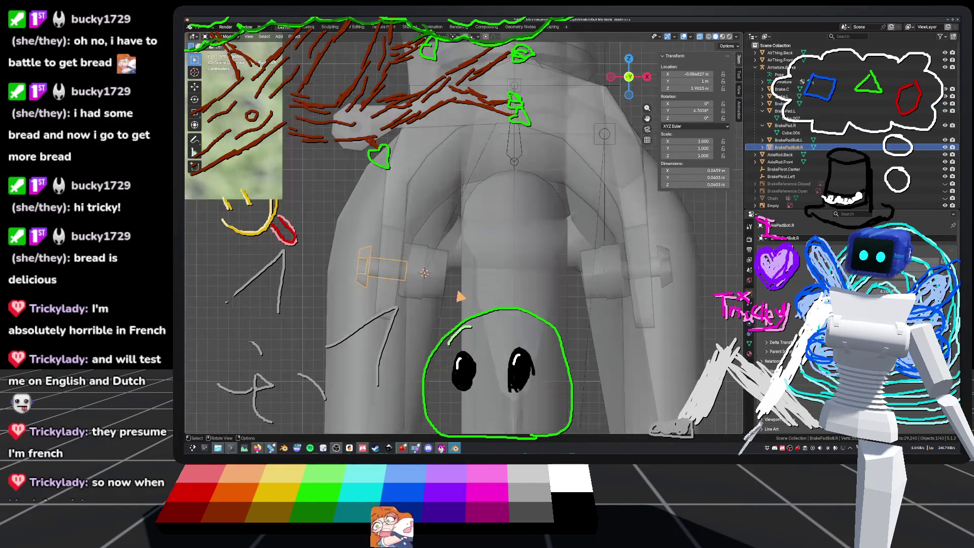
scroll(533, 272, "up", 3)
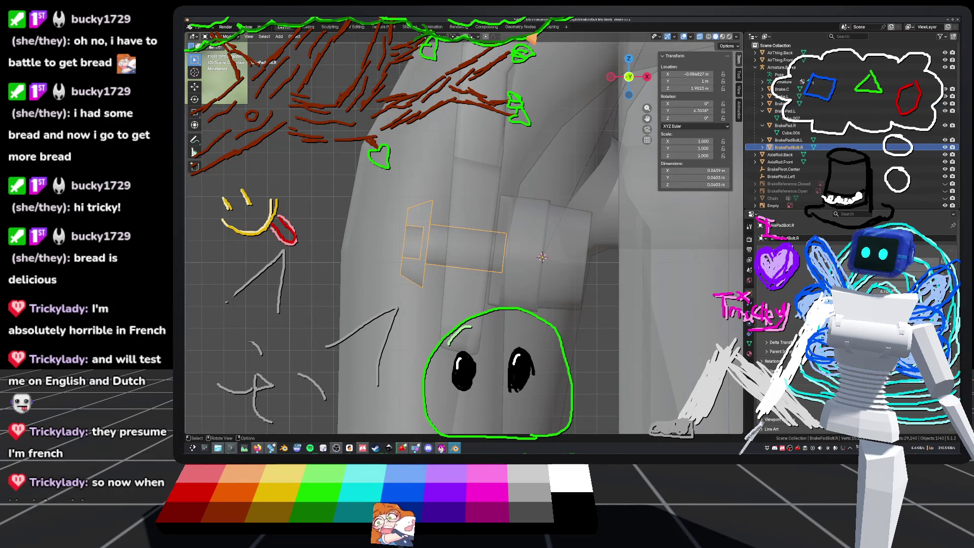
left_click(456, 36)
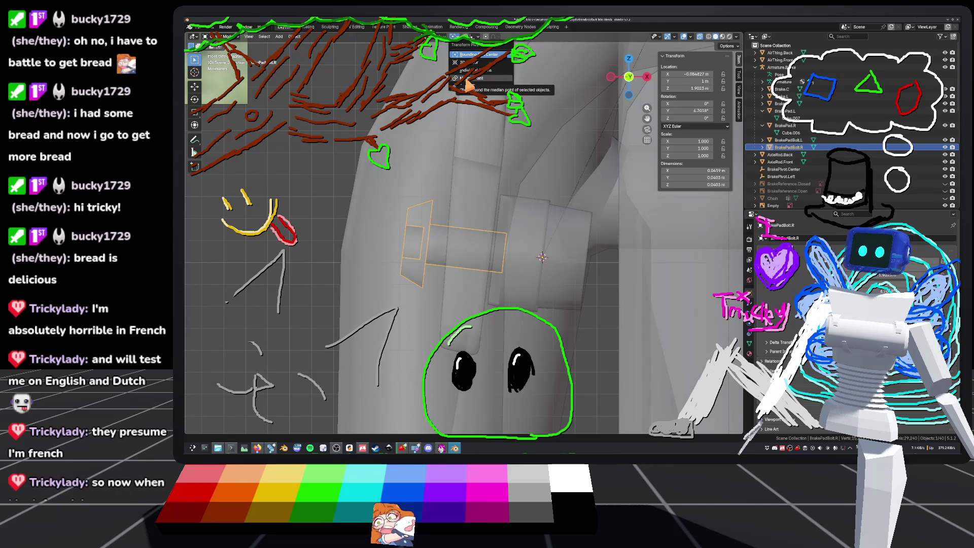
left_click(459, 40)
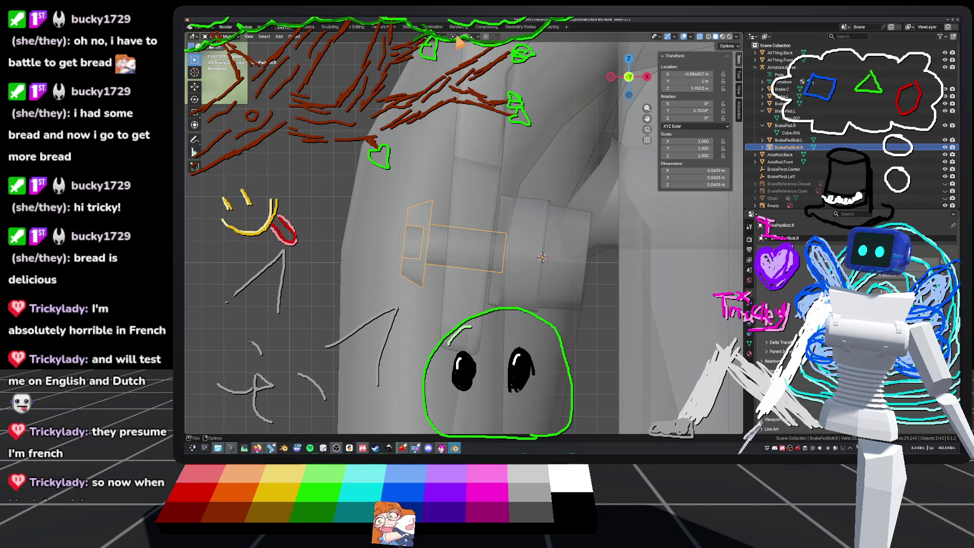
key("r")
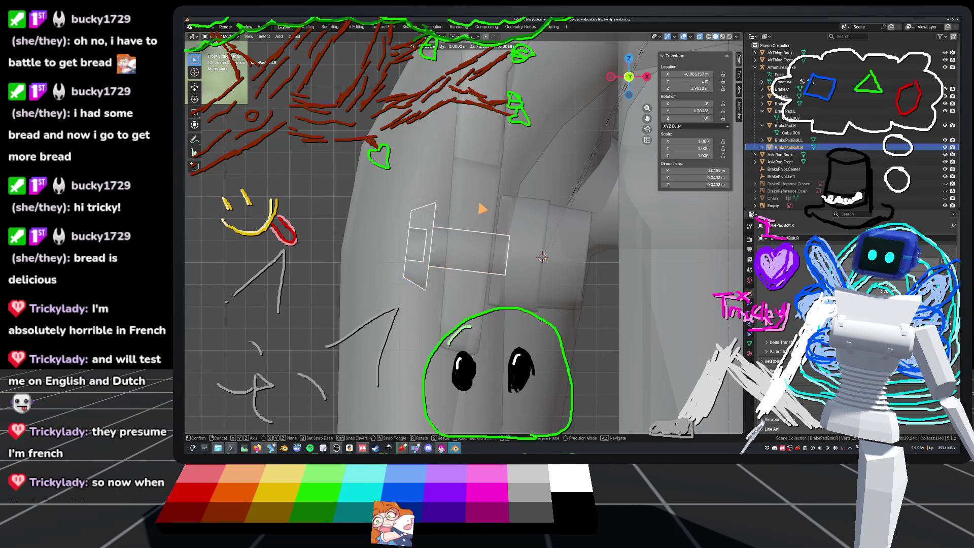
key("Escape")
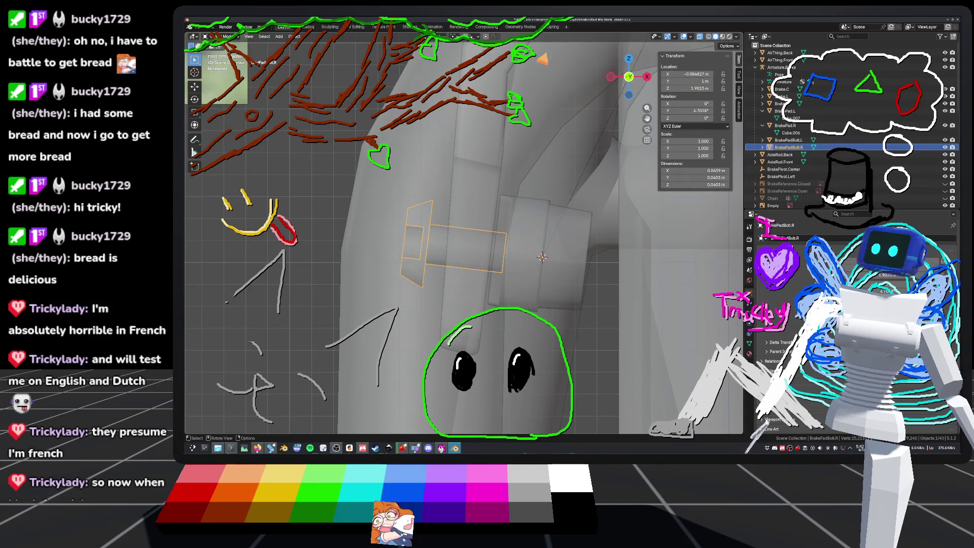
Switch to Local transform orientation and slide BrakePadBolt.R an exact distance along local X.
left_click(437, 38)
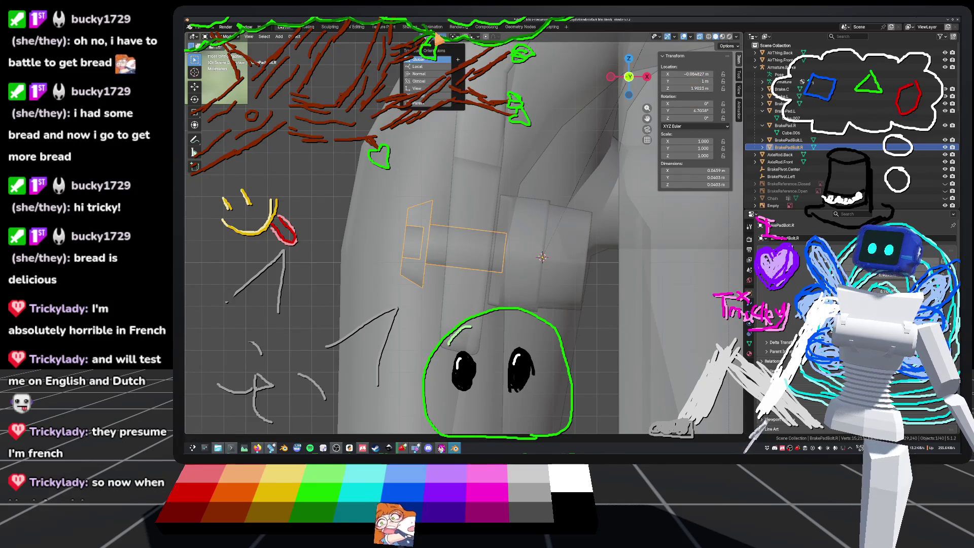
left_click(430, 67)
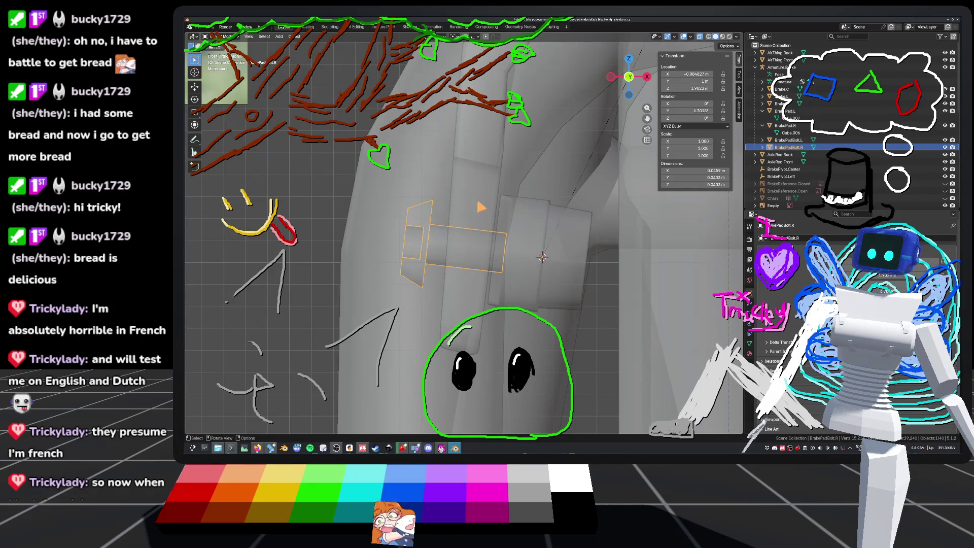
key("g")
key("x")
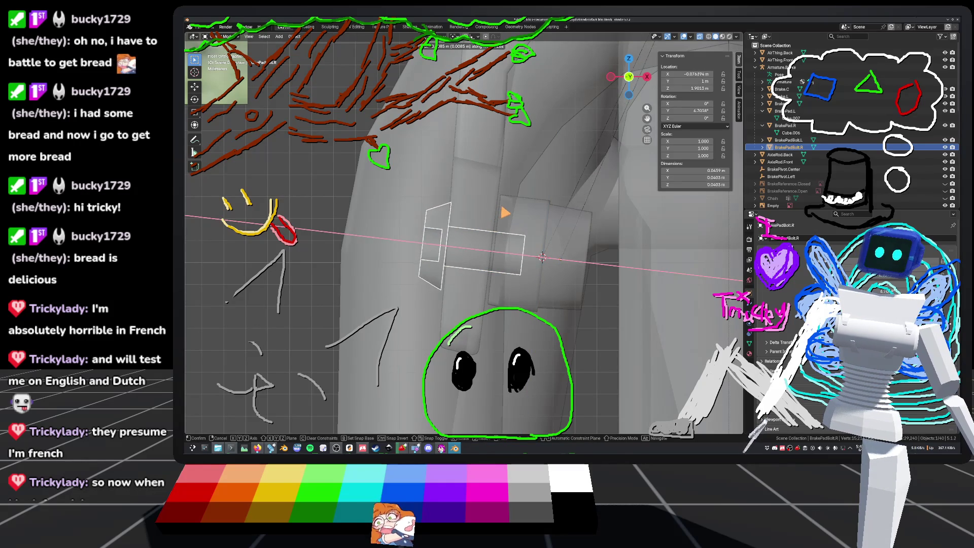
left_click(504, 213)
left_click(264, 388)
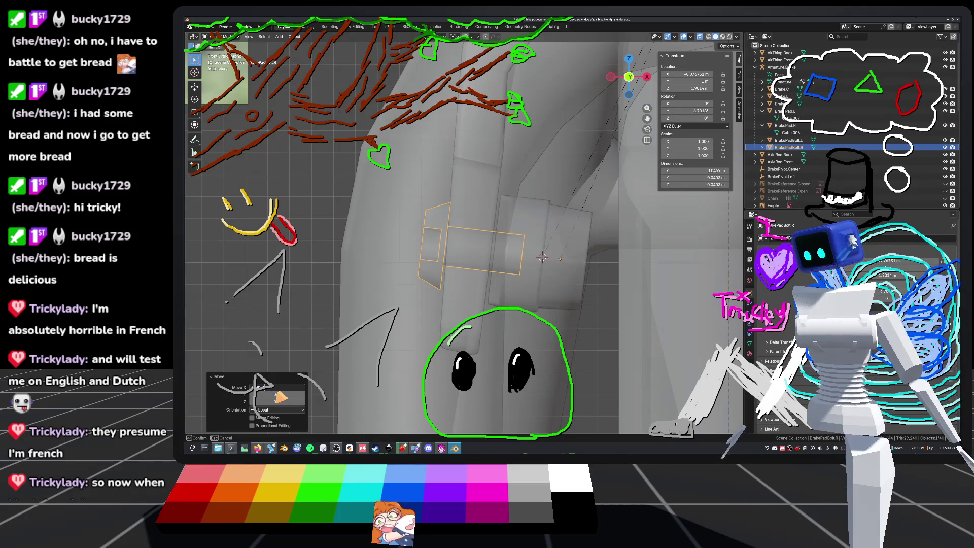
key("Return")
scroll(406, 304, "down", 5)
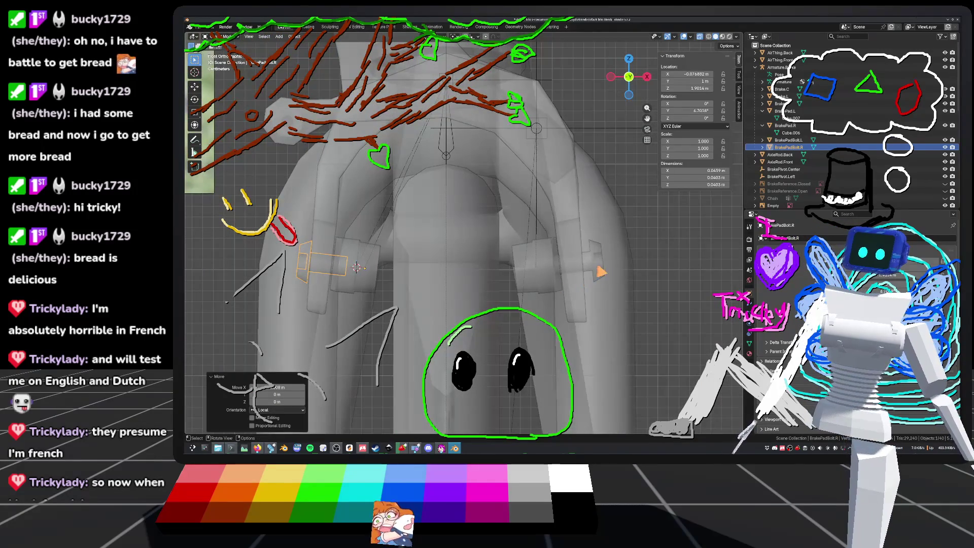
Slide BrakePadBolt.L along its X axis, then reselect the right bolt.
left_click(602, 271)
scroll(572, 282, "up", 4)
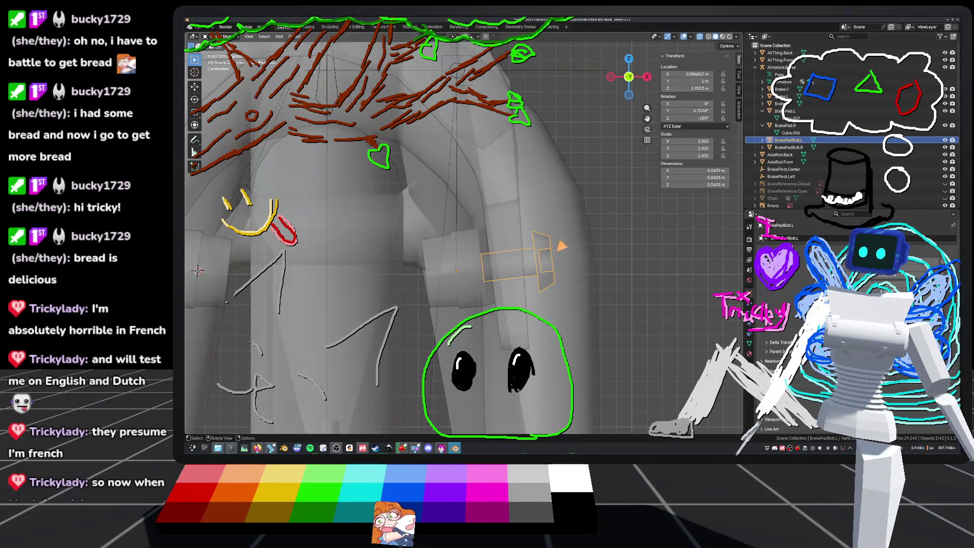
key("g")
key("x")
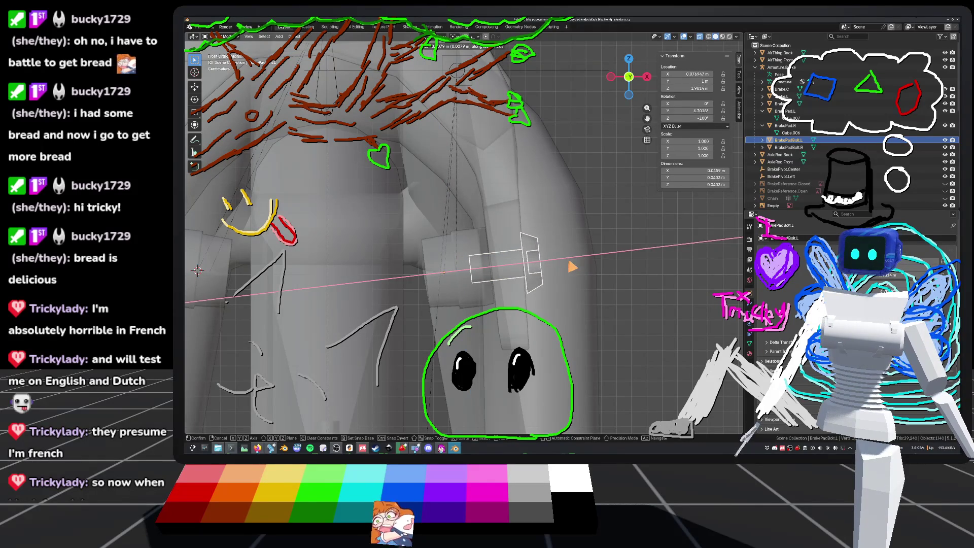
left_click(574, 266)
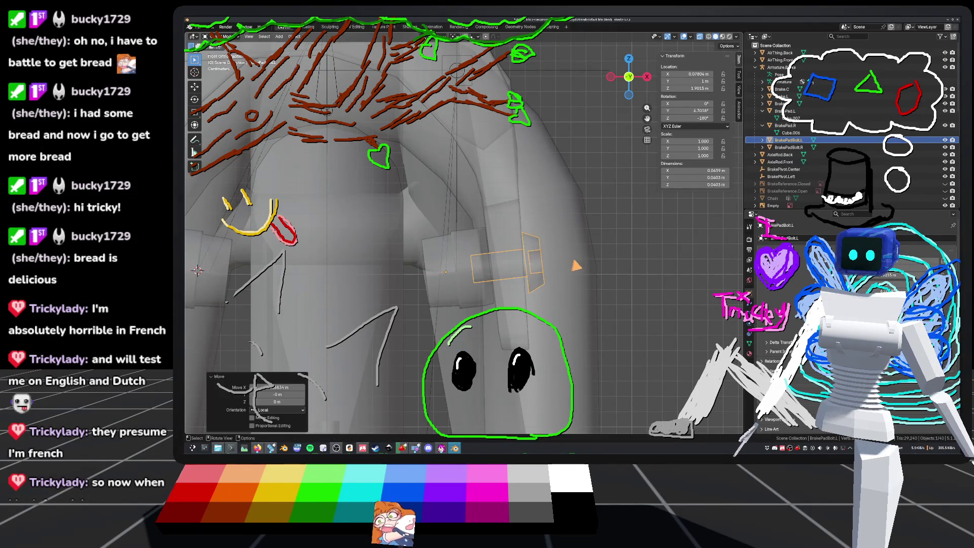
scroll(576, 267, "down", 3)
key("ctrl+shift+m")
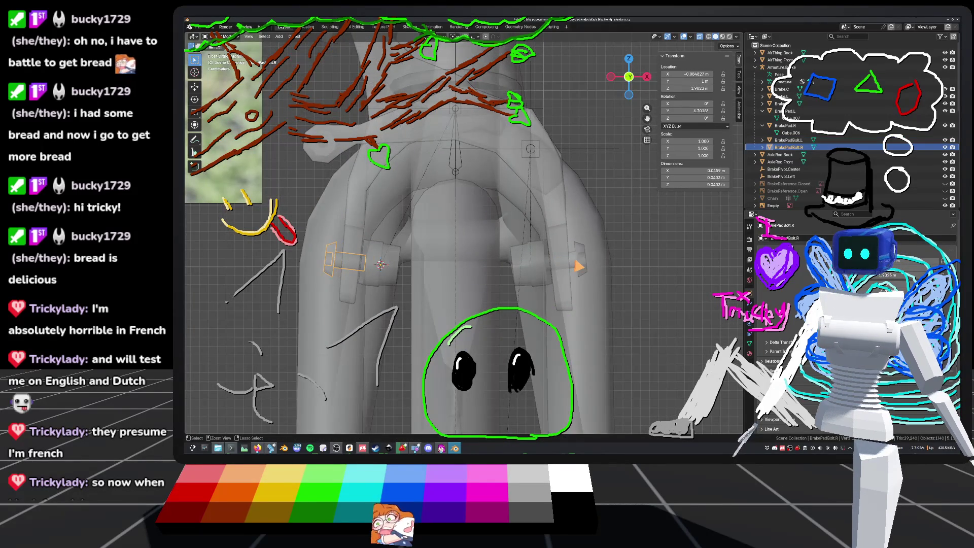
scroll(579, 266, "up", 3)
middle_click_drag(578, 266, 542, 248)
Shift all of the bolt's vertices an exact distance along its local X axis.
key("Tab")
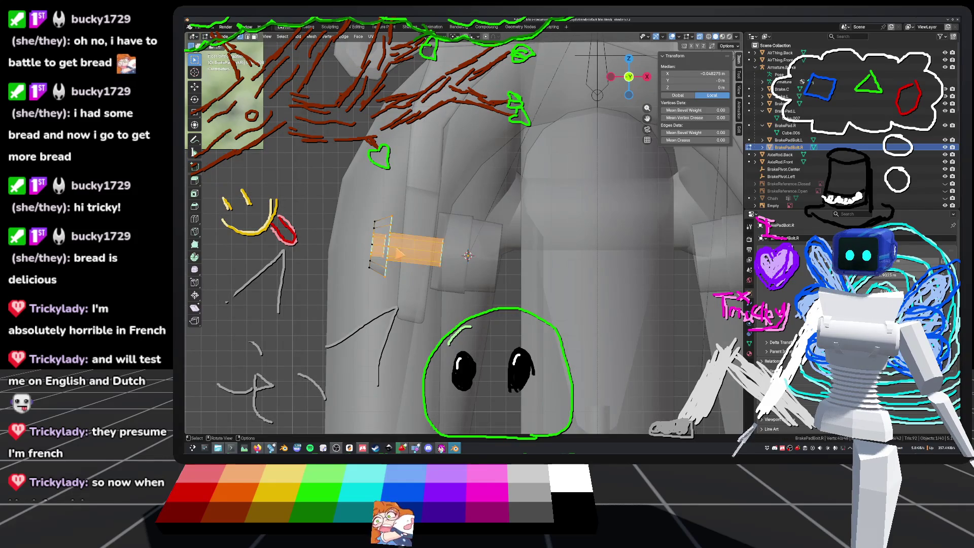
key("a")
key("g")
key("x")
key("Return")
left_click(278, 389)
key("Return")
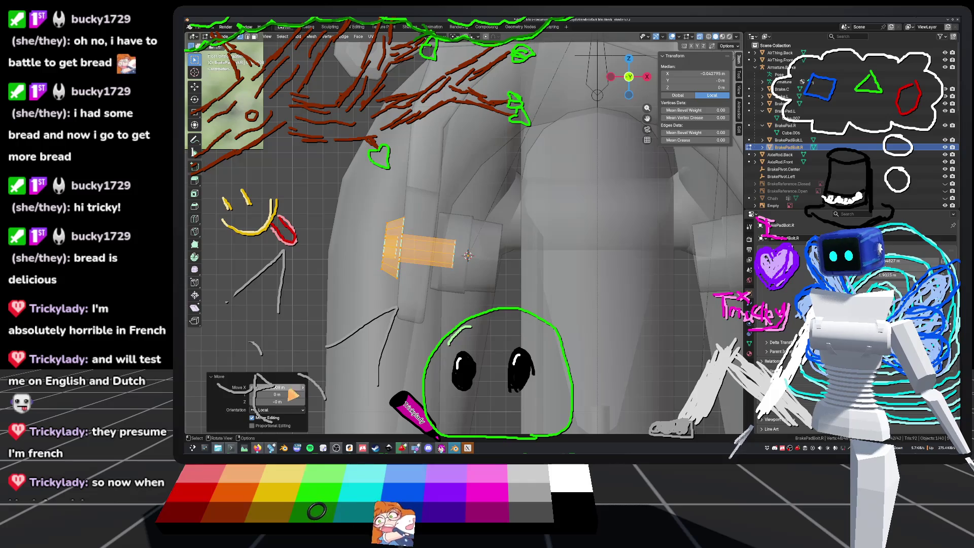
scroll(466, 335, "down", 3)
mouse_move(570, 332)
middle_mouse_down()
mouse_move(570, 298)
mouse_move(583, 293)
mouse_move(547, 307)
middle_mouse_up()
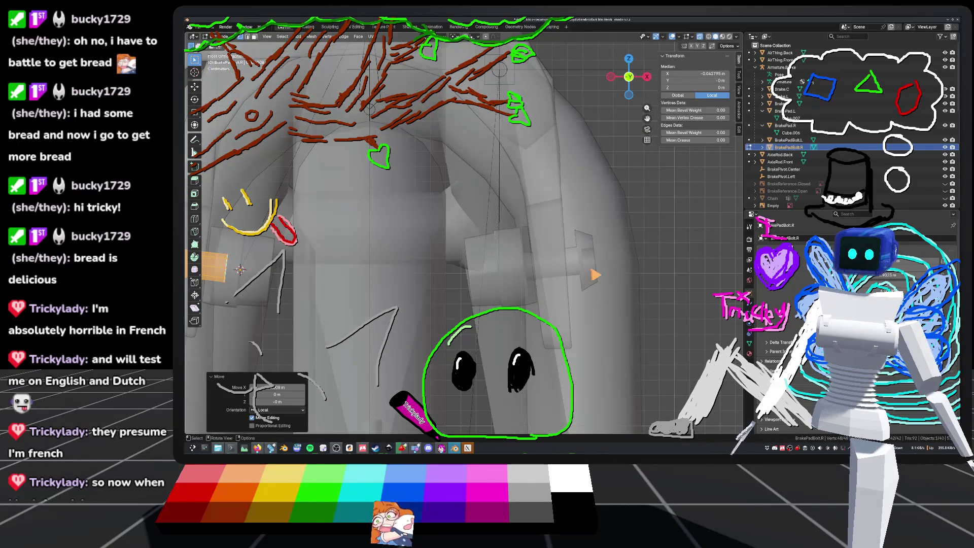
Shift the other bolt's vertices an exact X distance, then save default_bike.blend and exit Edit Mode.
left_click(585, 269)
middle_click_drag(615, 267, 573, 265, "shift")
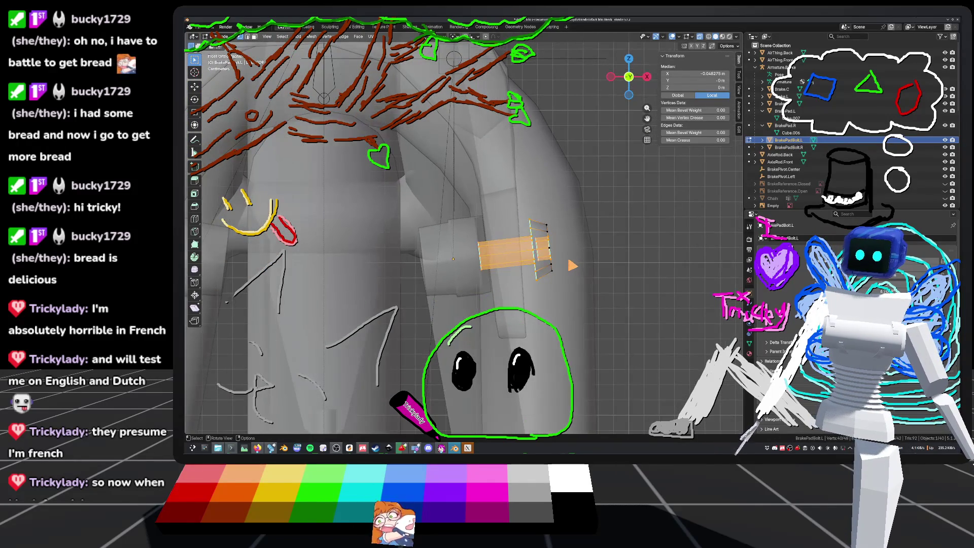
right_click(520, 261)
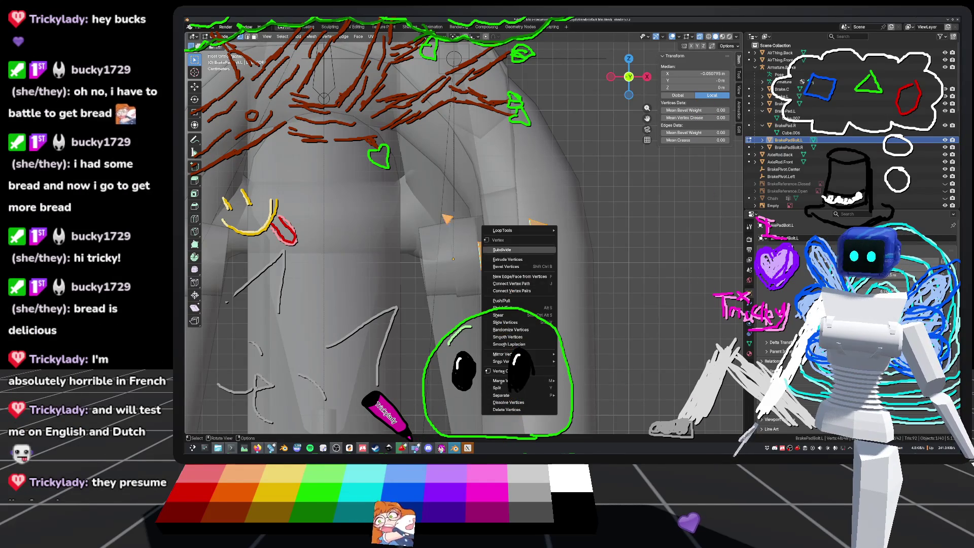
key("g")
key("x")
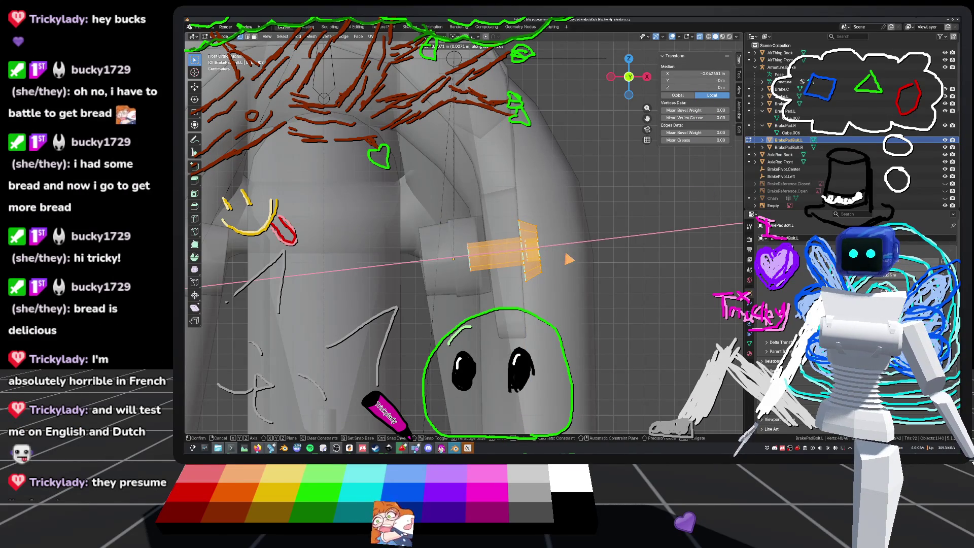
key("Return")
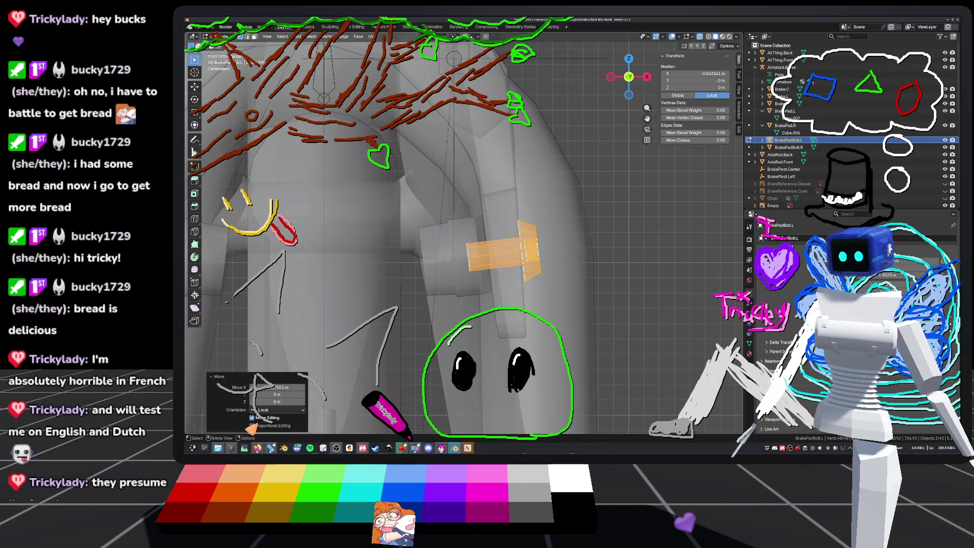
left_click_drag(271, 388, 284, 388)
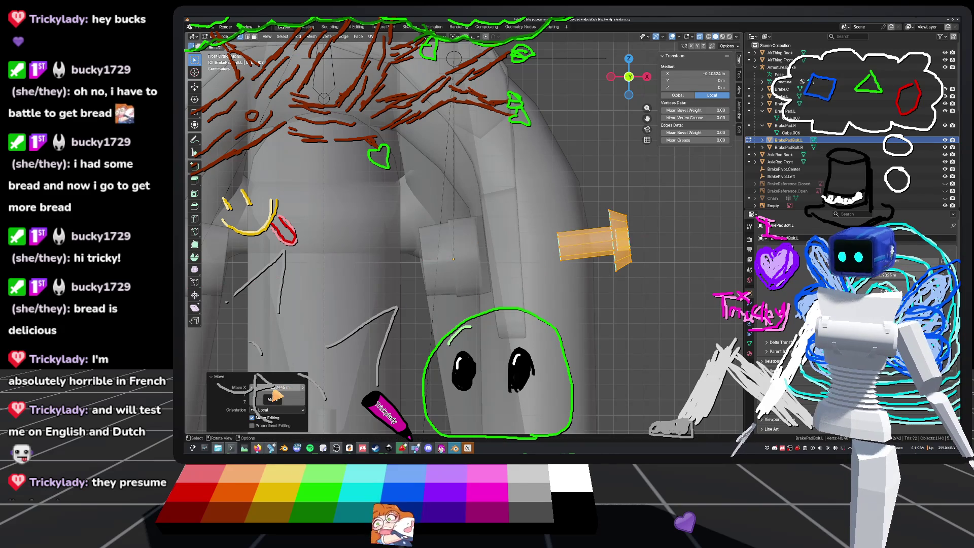
left_click(274, 388)
key("Return")
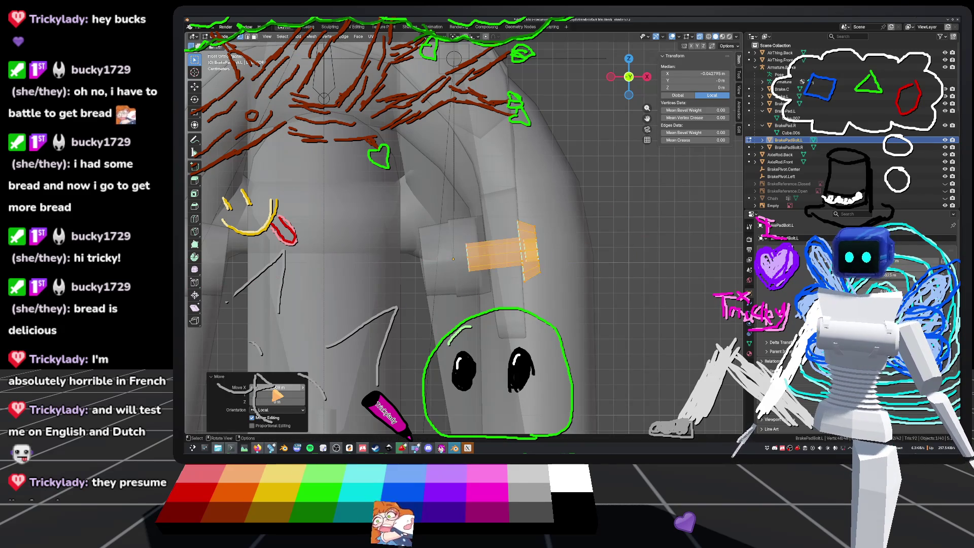
key("ctrl+s")
key("Tab")
In Edit Mode on Brake.L, select an edge strip up the arm and move it.
left_click(474, 240)
key("Tab")
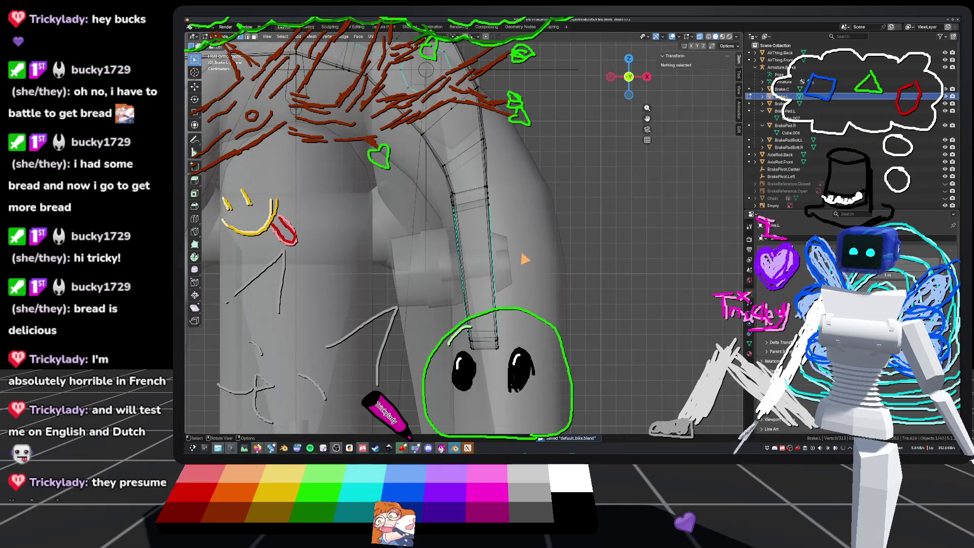
left_click(480, 140, "alt")
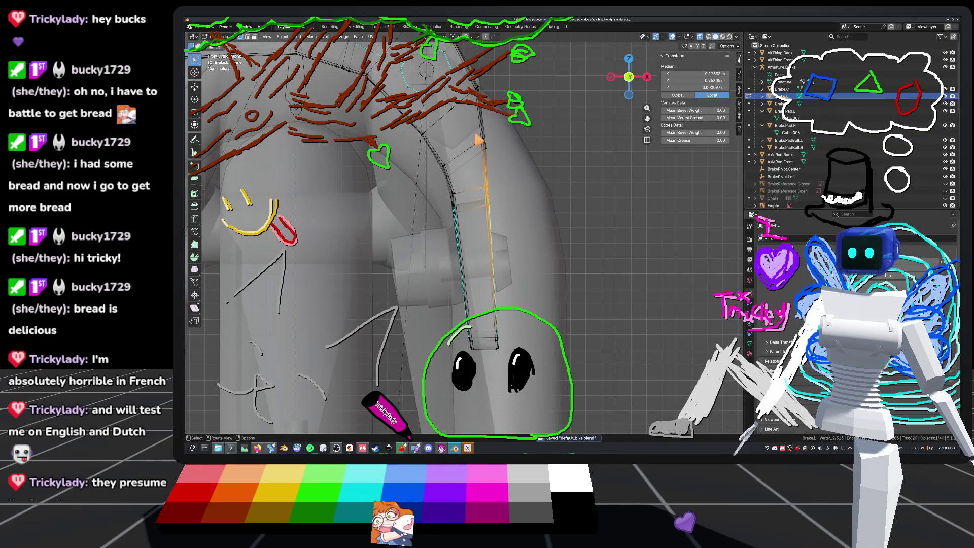
left_click(510, 226, "alt+shift")
key("g")
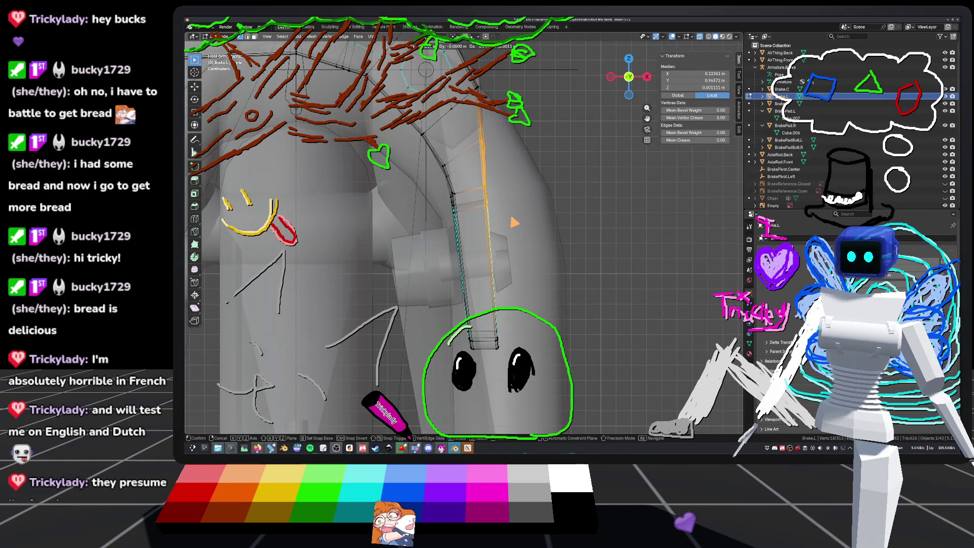
left_click(512, 224)
key("ctrl+z")
key("g")
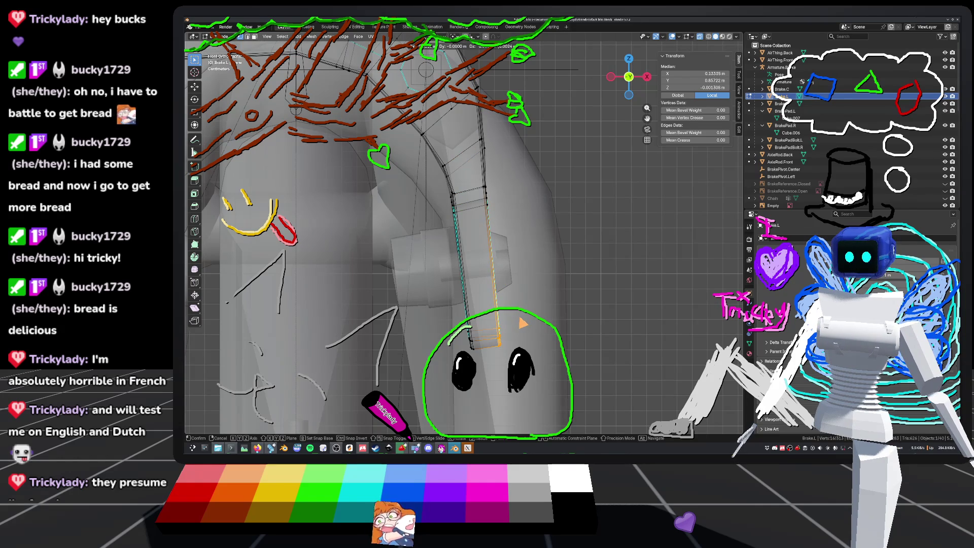
left_click(523, 323)
scroll(528, 320, "down", 3)
key("alt+a")
Switch editing to Brake.R and shift its beam vertices and top beam vertices.
mouse_move(536, 236)
middle_mouse_down()
mouse_move(523, 271)
mouse_move(492, 196)
mouse_move(444, 169)
middle_mouse_up()
key("alt+q")
scroll(514, 250, "up", 3)
left_click(488, 187)
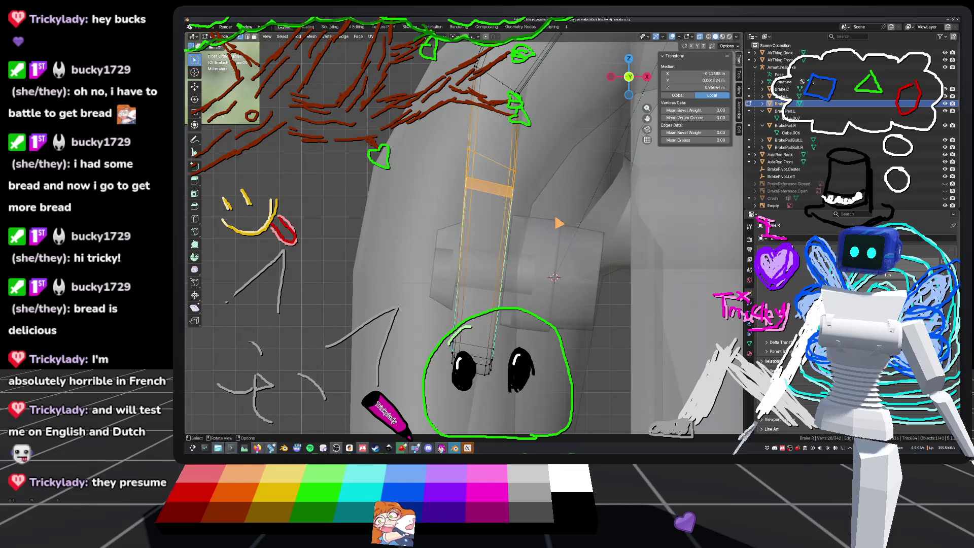
key("g")
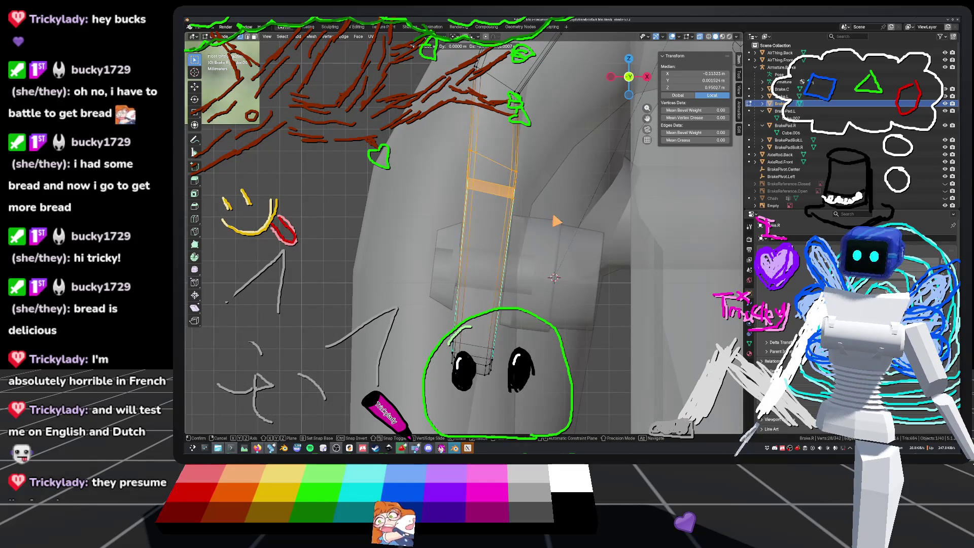
left_click(555, 220)
left_click_drag(508, 84, 574, 128)
key("g")
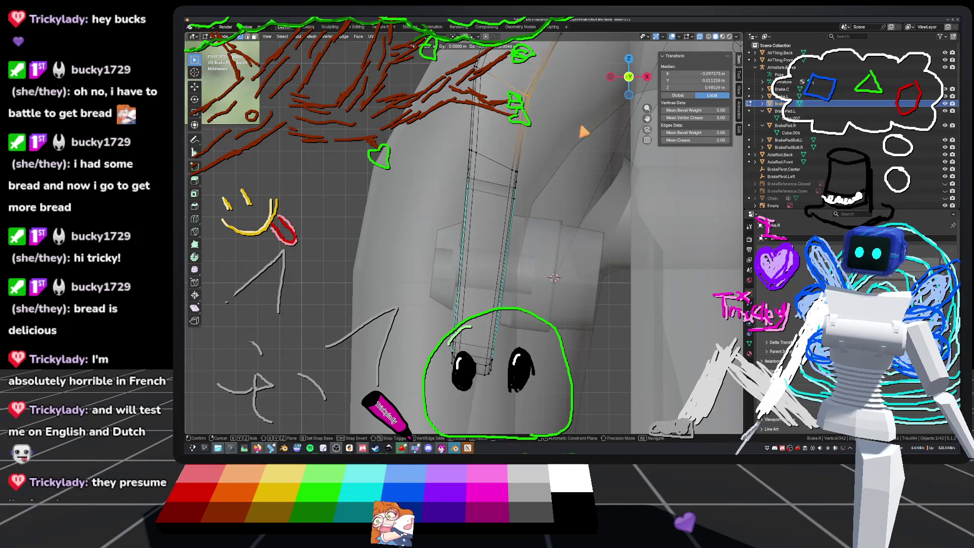
left_click(583, 129)
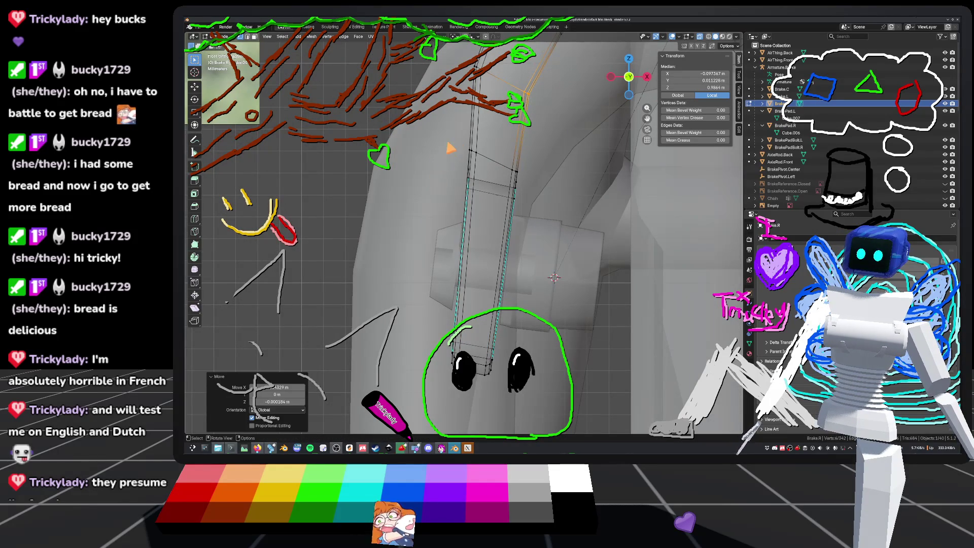
Nudge Brake.R's left-side, bottom-left and bottom-right beam vertices, then save default_bike.blend.
left_click(491, 213)
key("g")
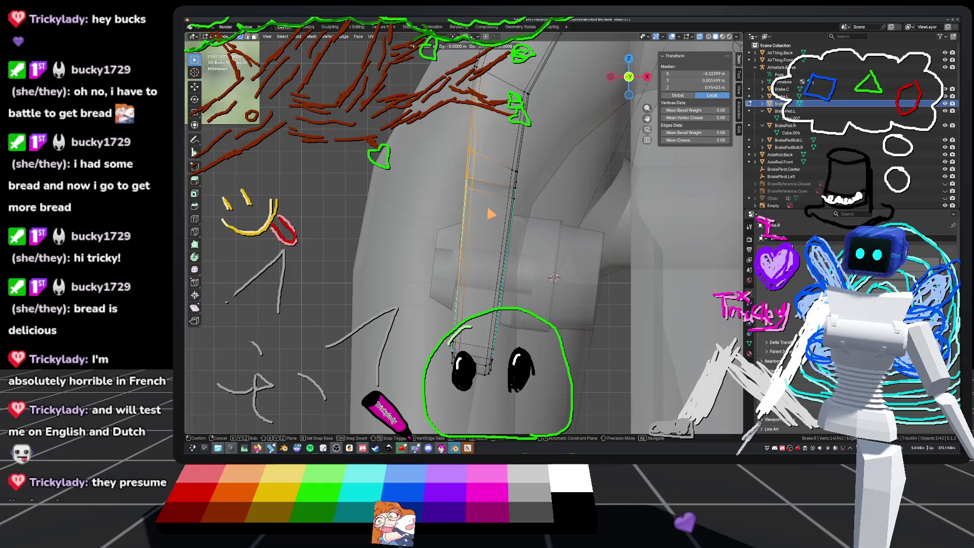
left_click(492, 214)
middle_click_drag(478, 319, 486, 250, "shift")
left_click_drag(421, 266, 474, 332)
key("g")
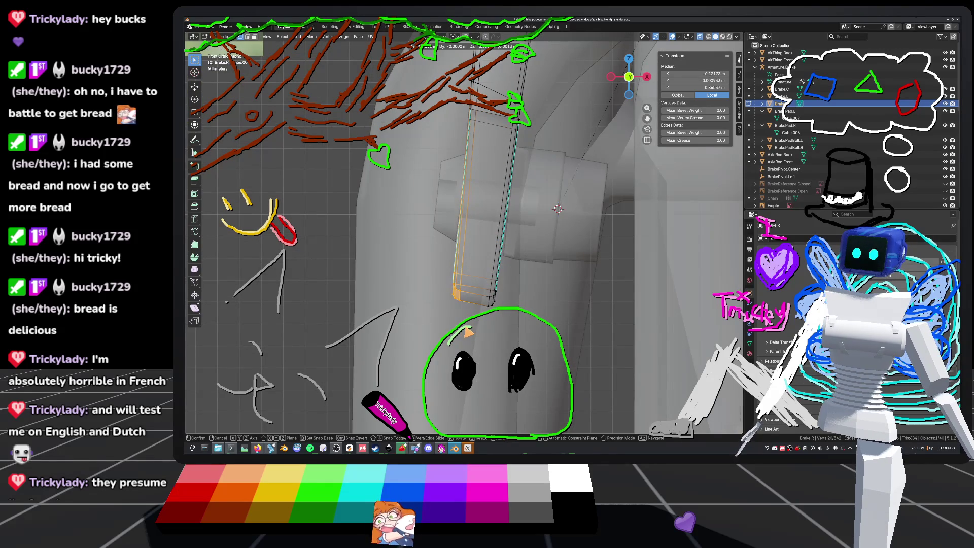
left_click(466, 328)
left_click_drag(486, 268, 526, 328)
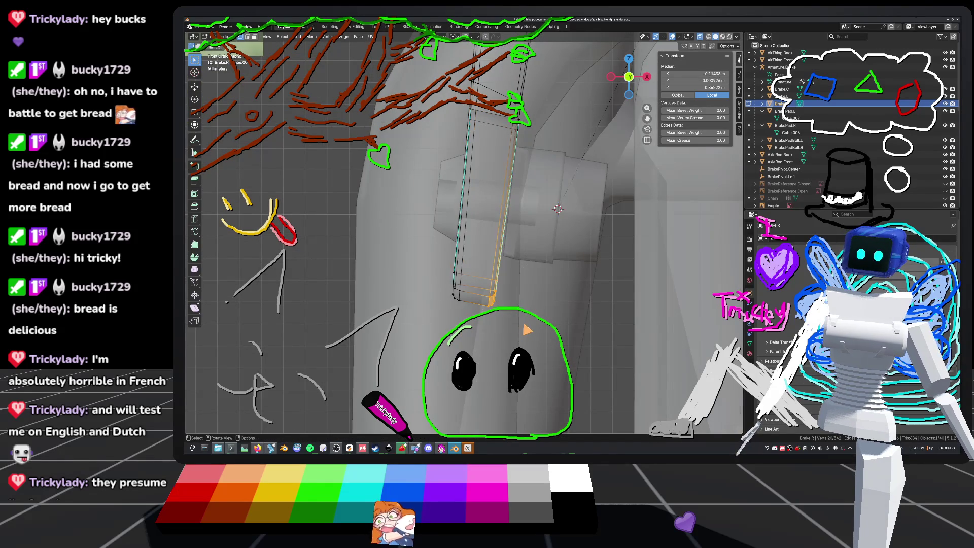
key("g")
left_click(529, 330)
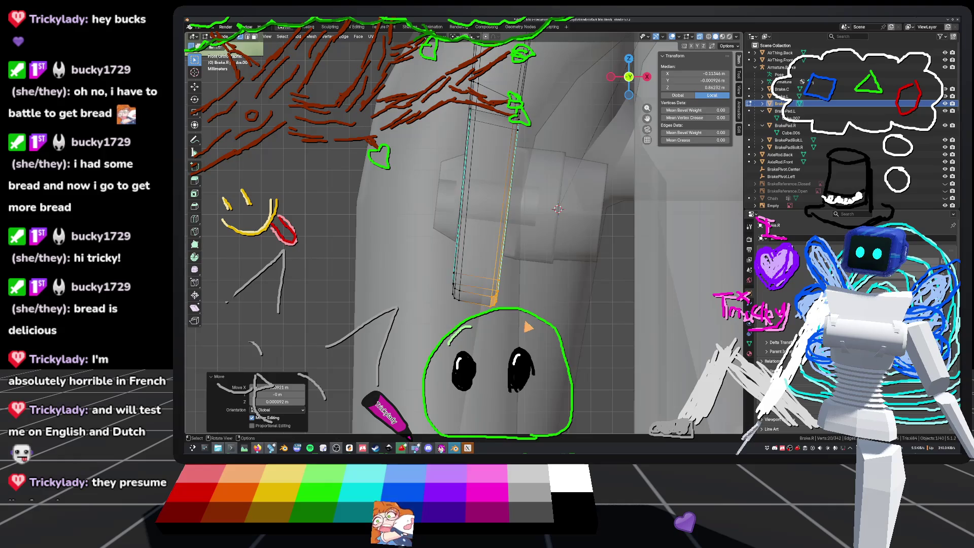
scroll(533, 315, "down", 6)
key("ctrl+s")
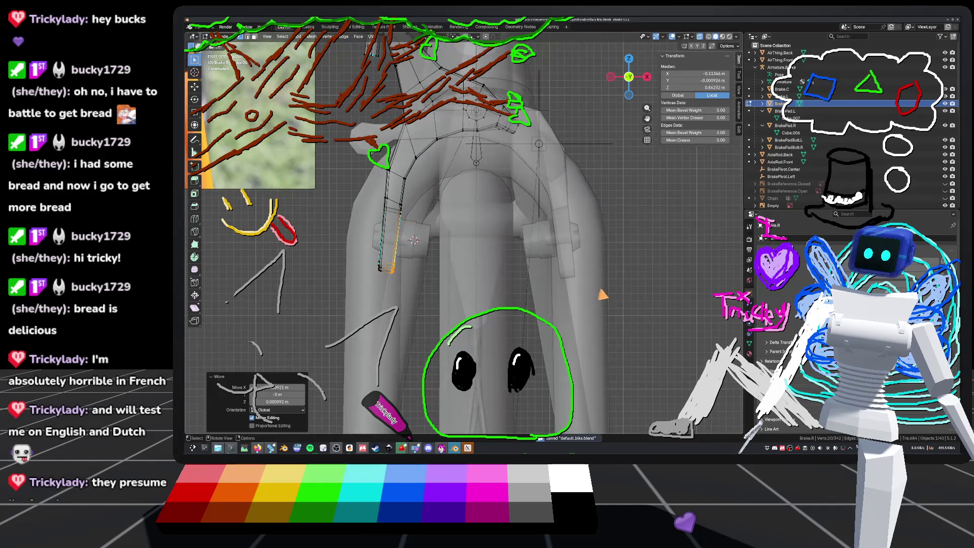
Return to Object Mode, select Brake.L and reframe to a straight-on front view of the fork.
scroll(558, 302, "up", 5)
key("Tab")
left_click(465, 303)
scroll(540, 299, "down", 5)
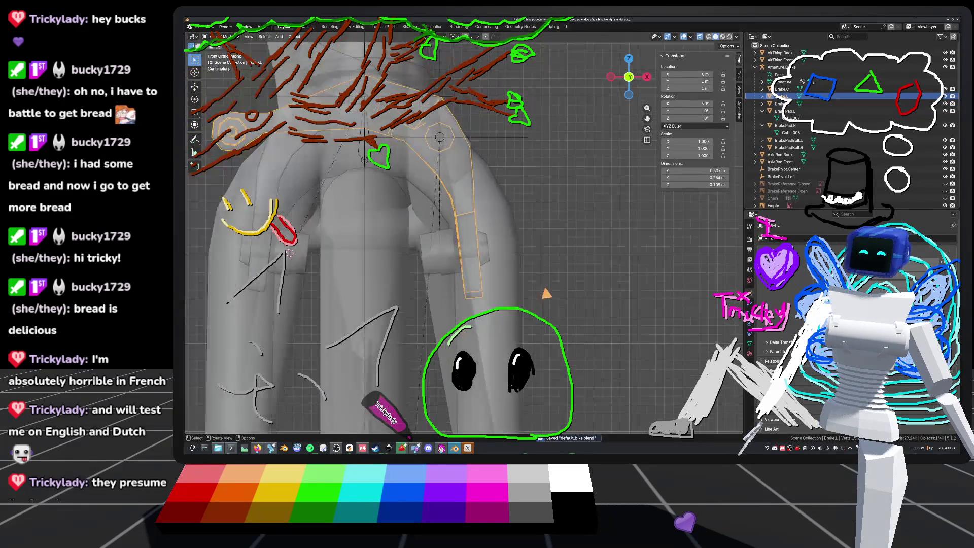
left_click(573, 239)
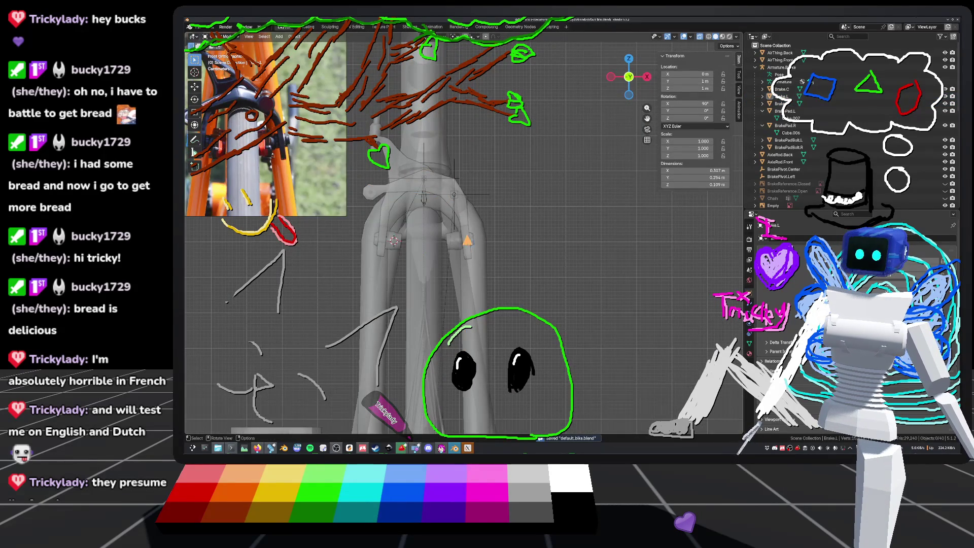
scroll(463, 233, "up", 2)
scroll(540, 249, "down", 3)
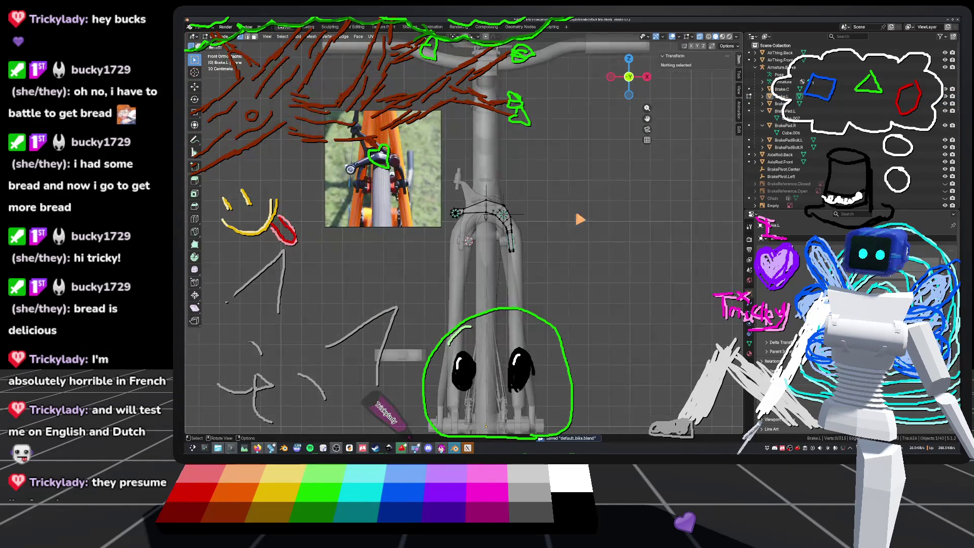
mouse_move(540, 248)
middle_mouse_down()
mouse_move(477, 238)
mouse_move(528, 239)
middle_mouse_up()
key("Tab")
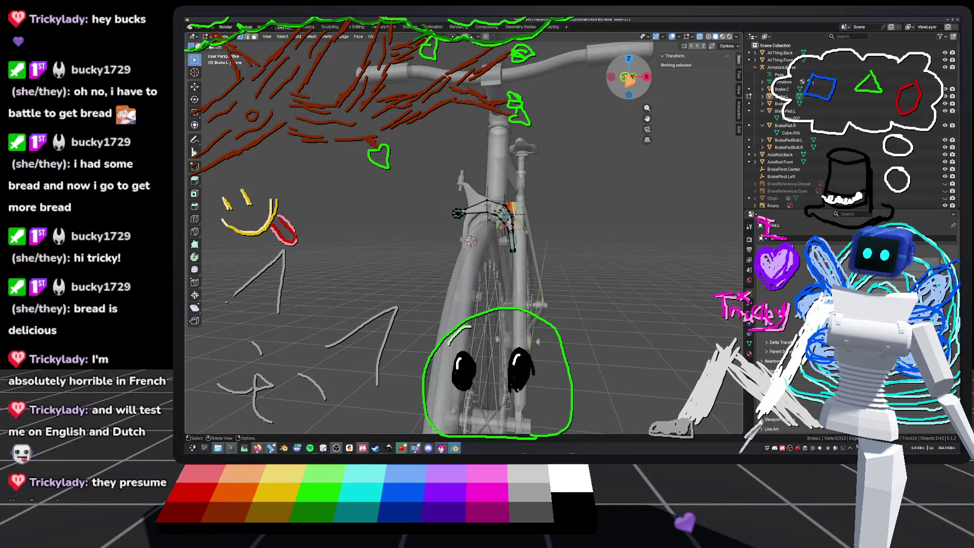
left_click(629, 76)
key("Tab")
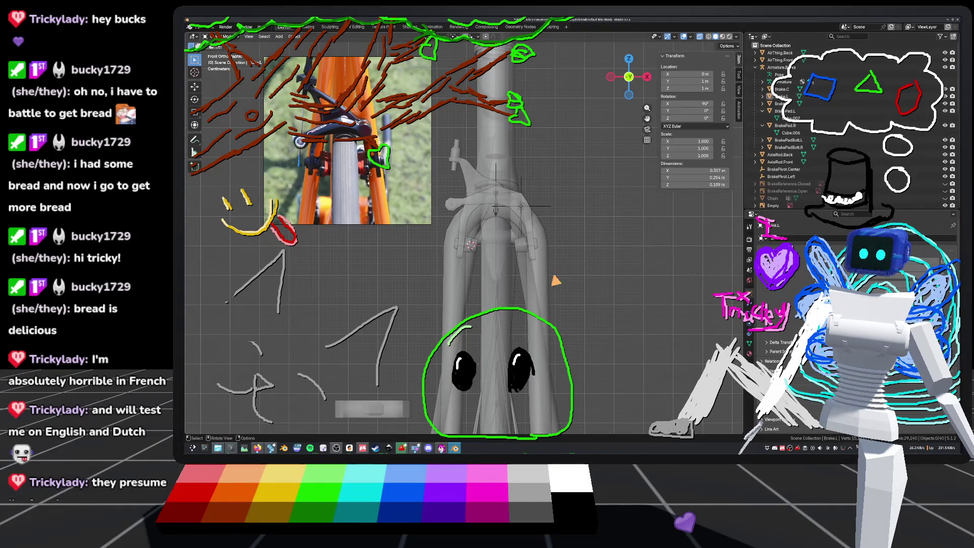
Select Brake.L's linked brake pad vertices, move them into place, and save default_bike.blend.
key("Tab")
scroll(476, 223, "up", 8)
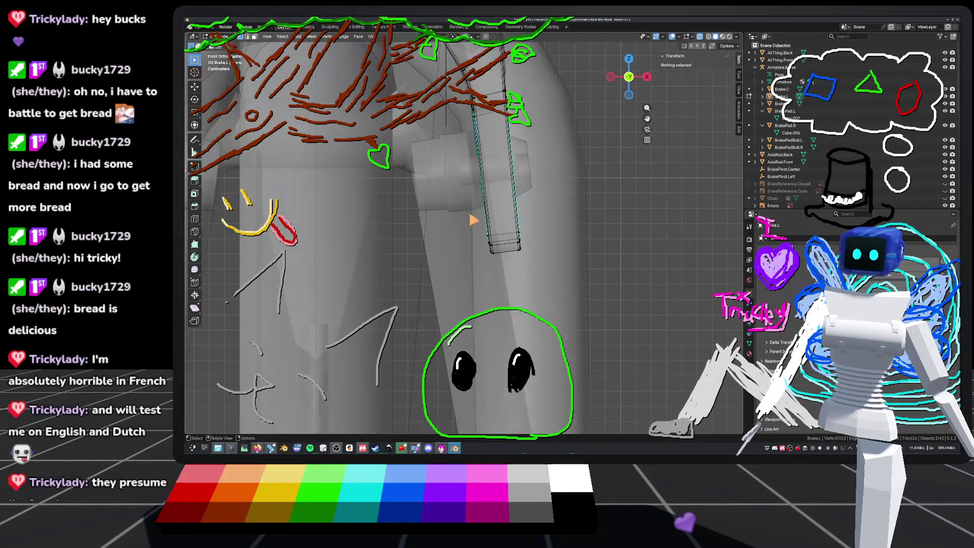
key("l")
scroll(583, 274, "down", 5)
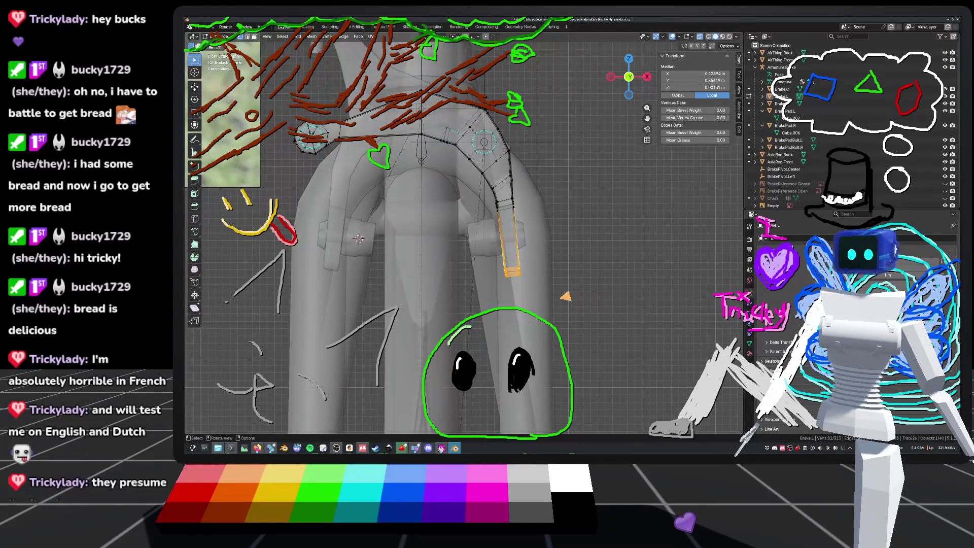
key("g")
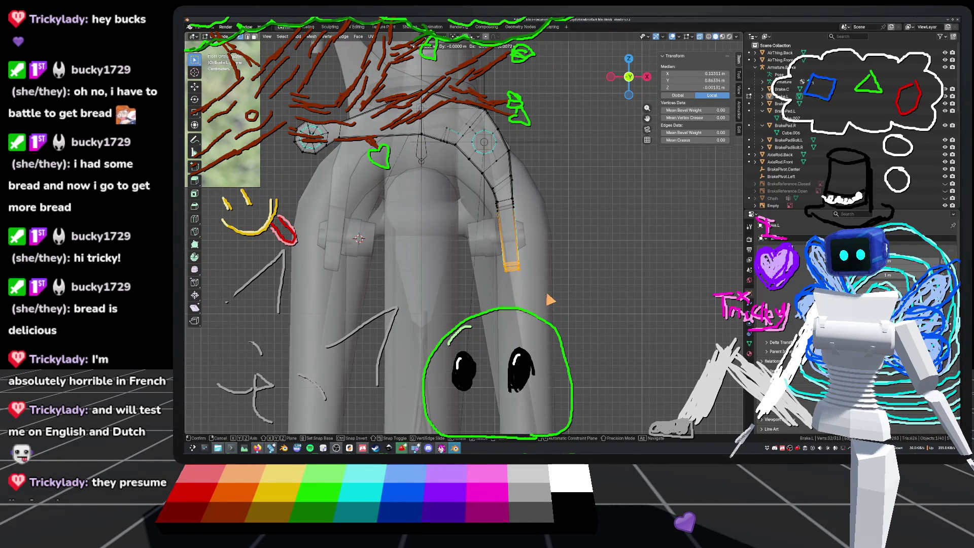
left_click(589, 289)
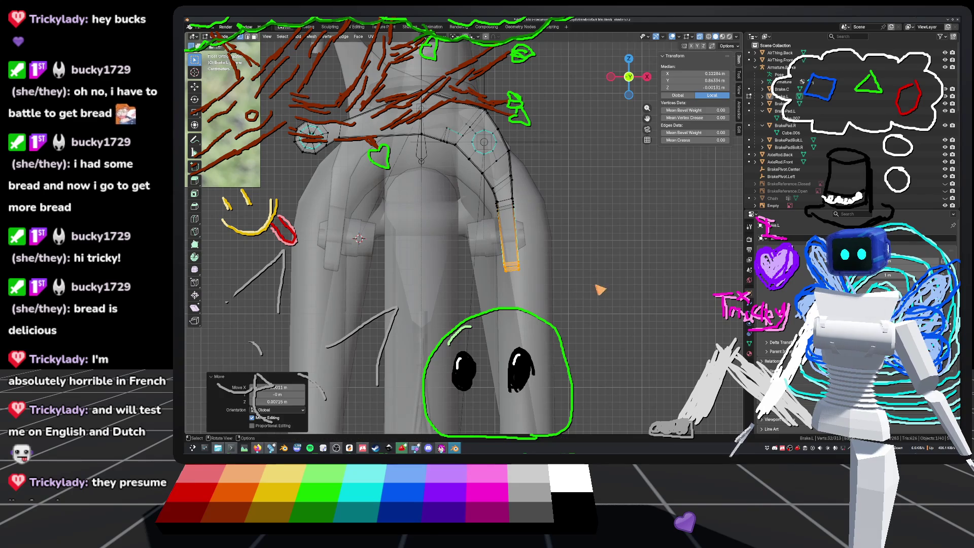
key("Tab")
key("ctrl+s")
key("KP_Divide")
mouse_move(563, 228)
middle_mouse_down()
mouse_move(609, 270)
mouse_move(692, 68)
mouse_move(644, 86)
mouse_move(465, 221)
mouse_move(534, 209)
middle_mouse_up()
Preview the bike in Material Preview and Rendered shading, then return to Solid shading.
scroll(542, 231, "up", 8)
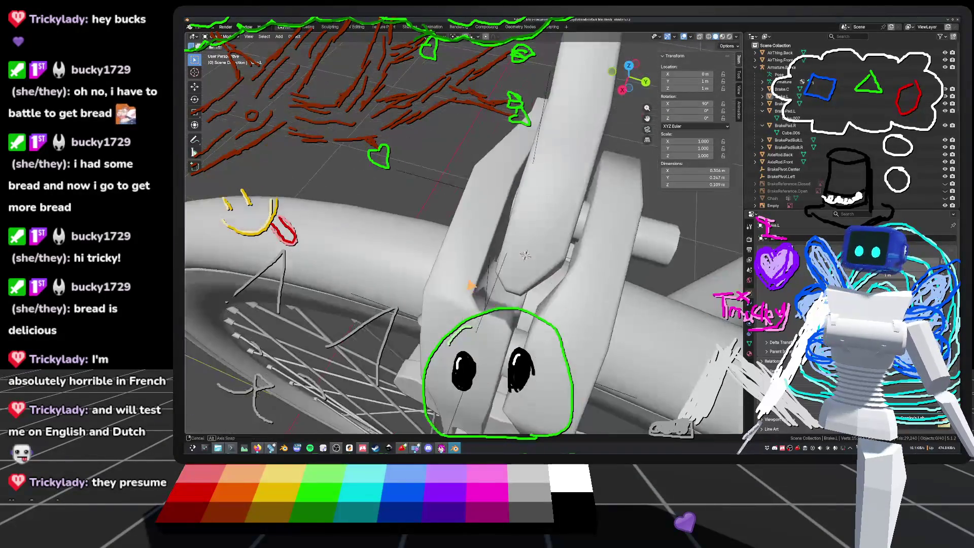
mouse_move(539, 213)
middle_mouse_down()
mouse_move(531, 189)
mouse_move(499, 185)
middle_mouse_up()
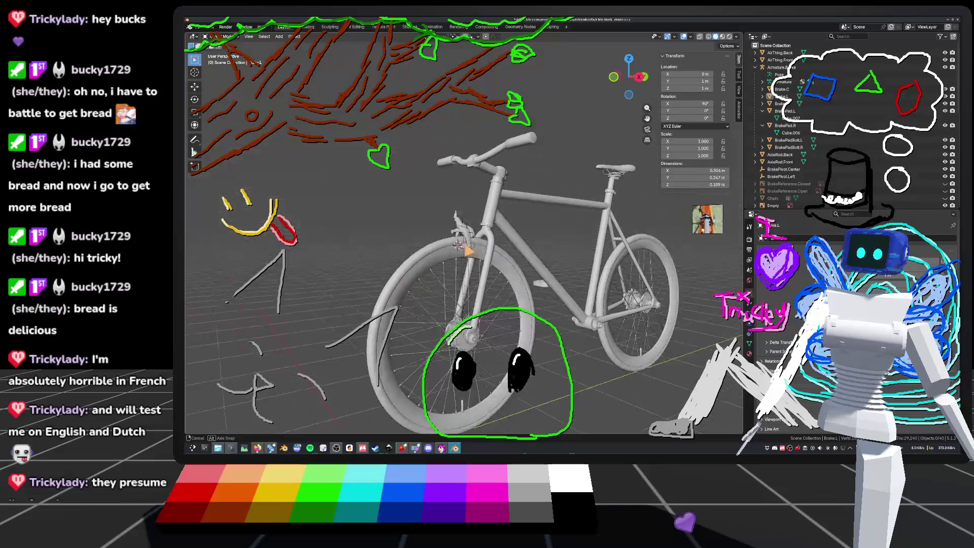
scroll(477, 260, "up", 5)
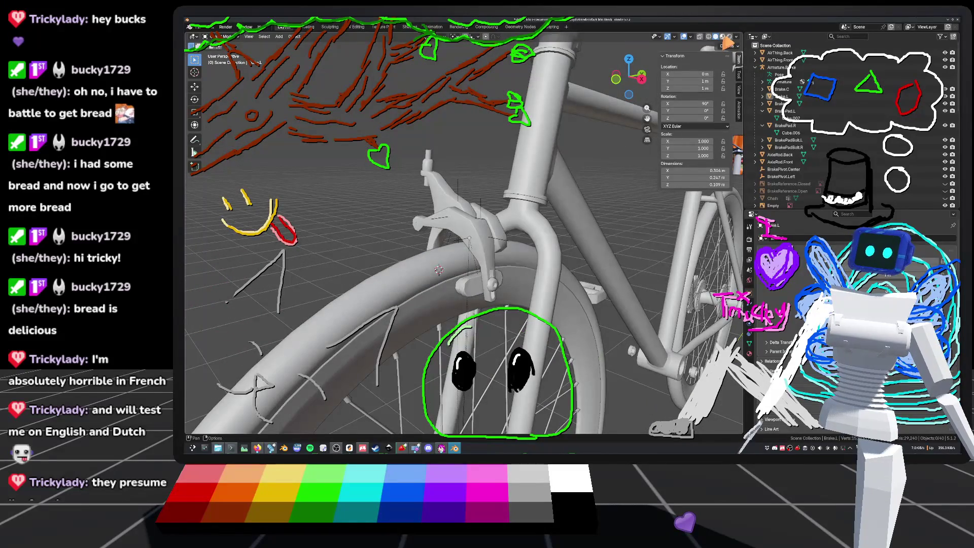
left_click(723, 37)
left_click(730, 36)
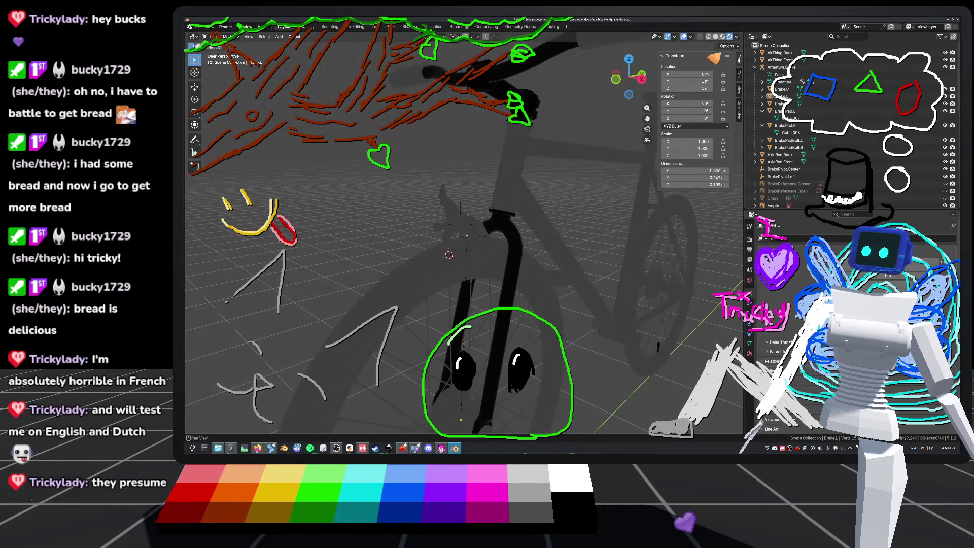
left_click(715, 37)
Orbit around the front brake and open the Brake.L mesh in Edit Mode.
scroll(472, 217, "up", 6)
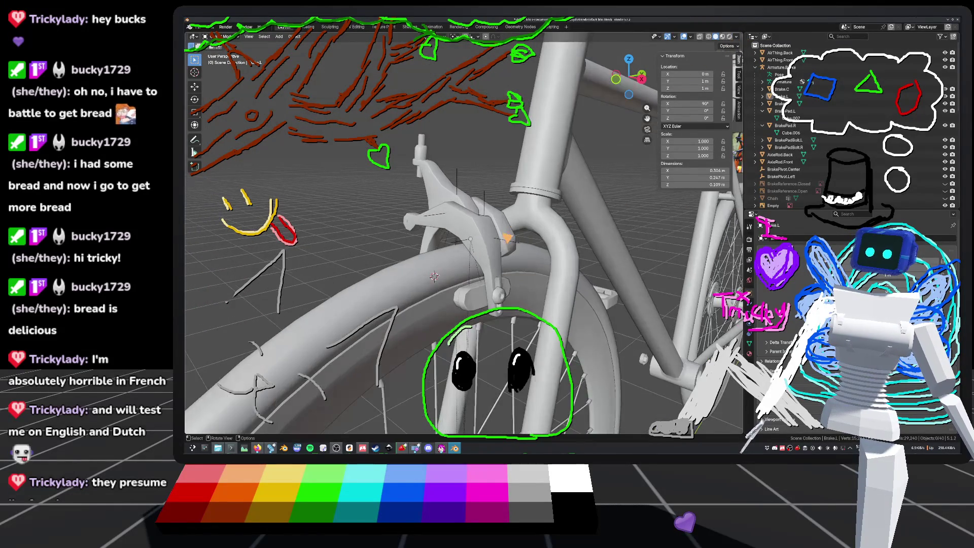
mouse_move(467, 221)
middle_mouse_down()
mouse_move(522, 209)
mouse_move(478, 207)
mouse_move(466, 270)
mouse_move(507, 211)
mouse_move(452, 218)
mouse_move(561, 224)
middle_mouse_up()
key("Tab")
scroll(507, 221, "up", 5)
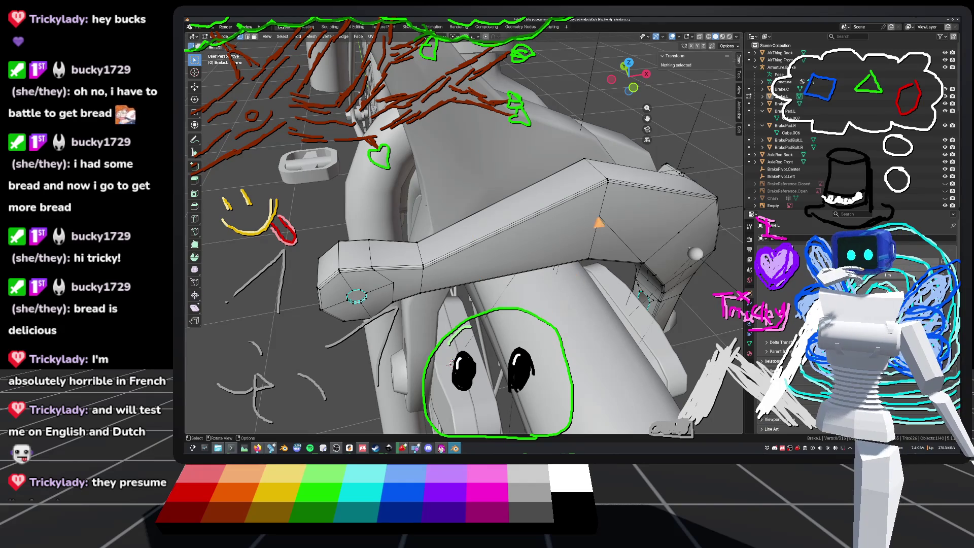
Inspect the brake from several angles, return to Object Mode and save default_bike.blend.
mouse_move(613, 235)
middle_mouse_down()
mouse_move(513, 226)
mouse_move(531, 215)
mouse_move(586, 222)
mouse_move(559, 195)
mouse_move(548, 221)
middle_mouse_up()
middle_click_drag(457, 253, 579, 254)
middle_click_drag(662, 199, 677, 247)
key("Tab")
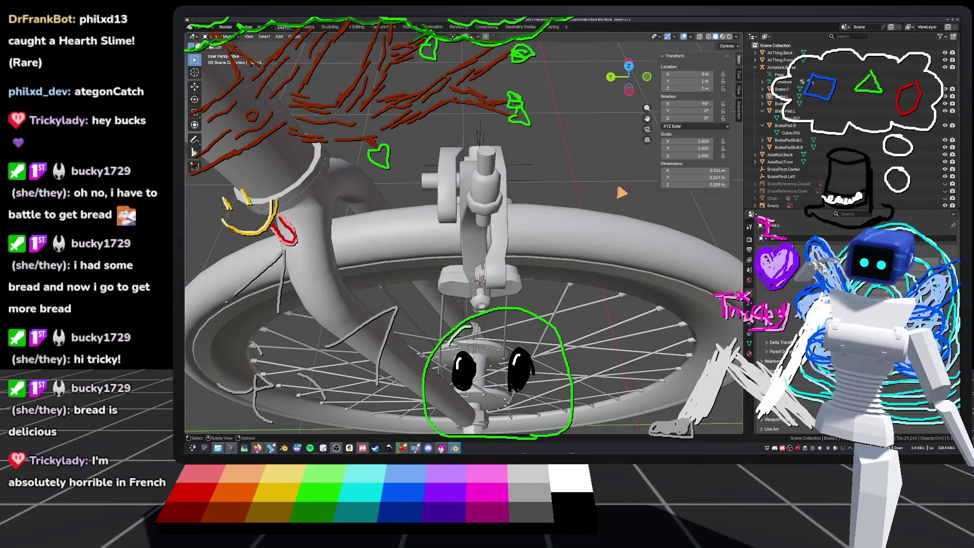
middle_click_drag(457, 254, 548, 223)
key("ctrl+s")
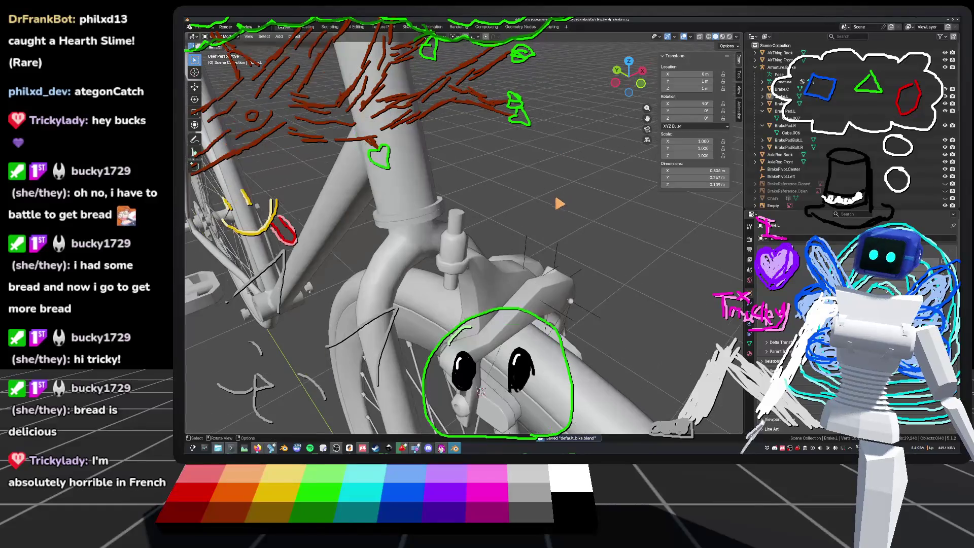
Zoom out and orbit to a low, close side view of the bike's front wheel.
scroll(464, 234, "down", 8)
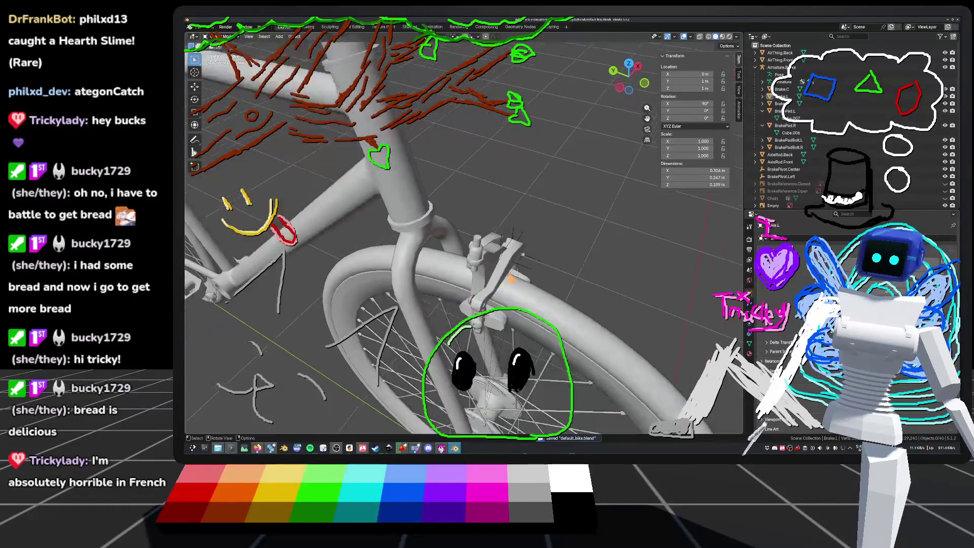
middle_click_drag(464, 234, 589, 235)
mouse_move(438, 226)
middle_mouse_down()
mouse_move(405, 251)
mouse_move(499, 244)
mouse_move(488, 267)
mouse_move(452, 210)
mouse_move(470, 203)
middle_mouse_up()
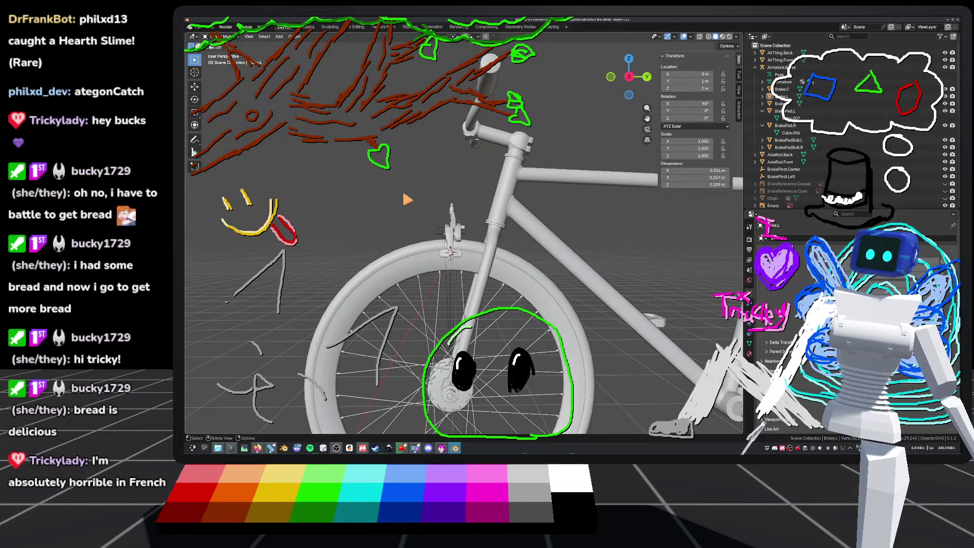
Select Armature.Brake, switch to a side view, rotate the rig 9.05°, and save.
key("KP_Decimal")
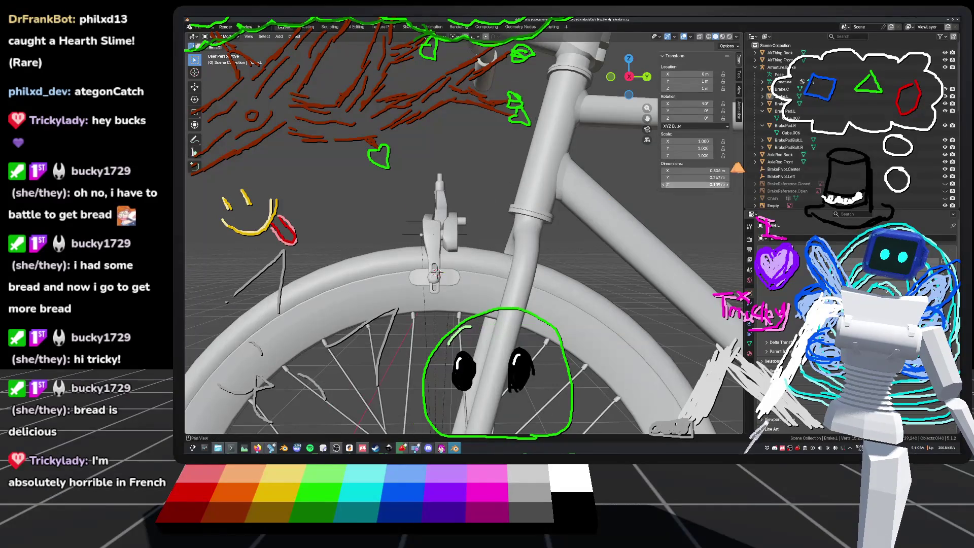
left_click(789, 68)
key("KP_Decimal")
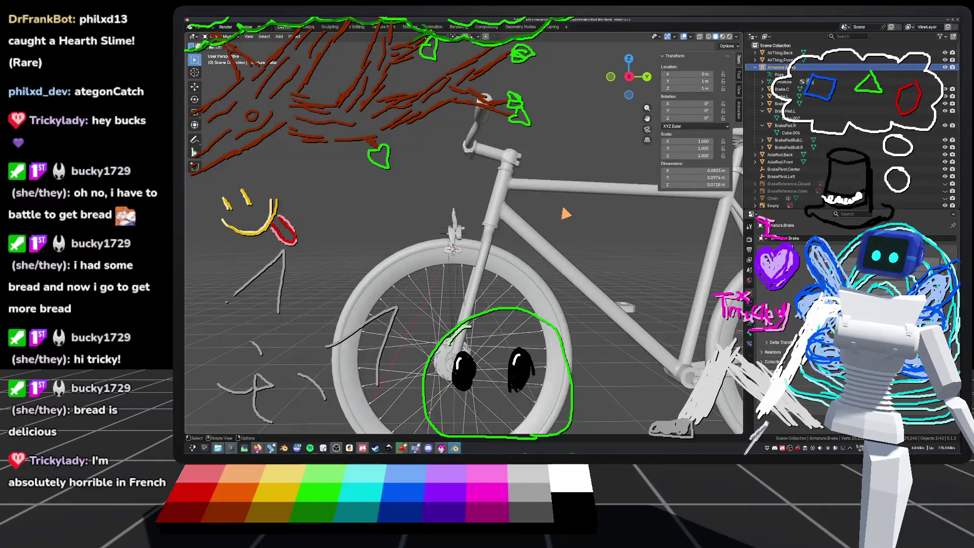
scroll(563, 198, "up", 5)
middle_click_drag(564, 188, 653, 86)
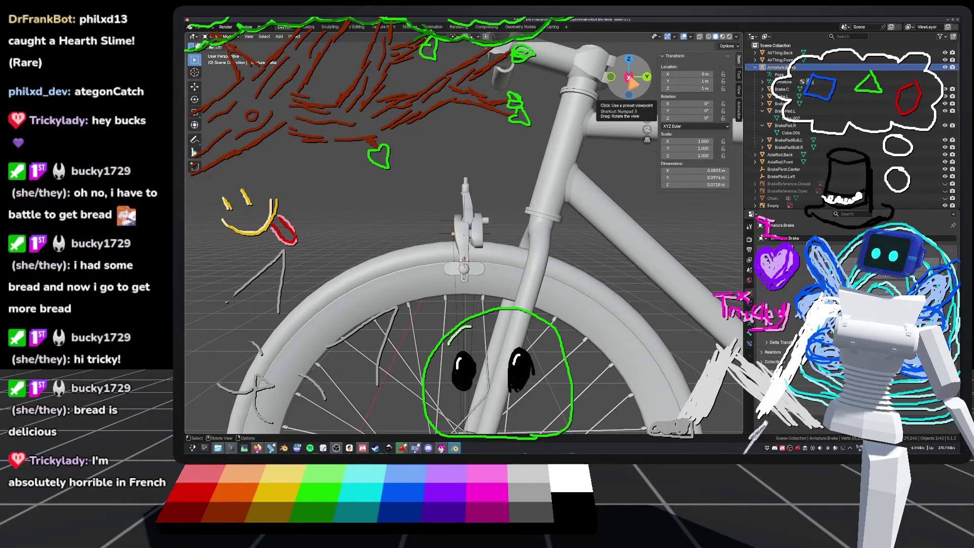
left_click(629, 77)
middle_click_drag(547, 222, 533, 203, "shift")
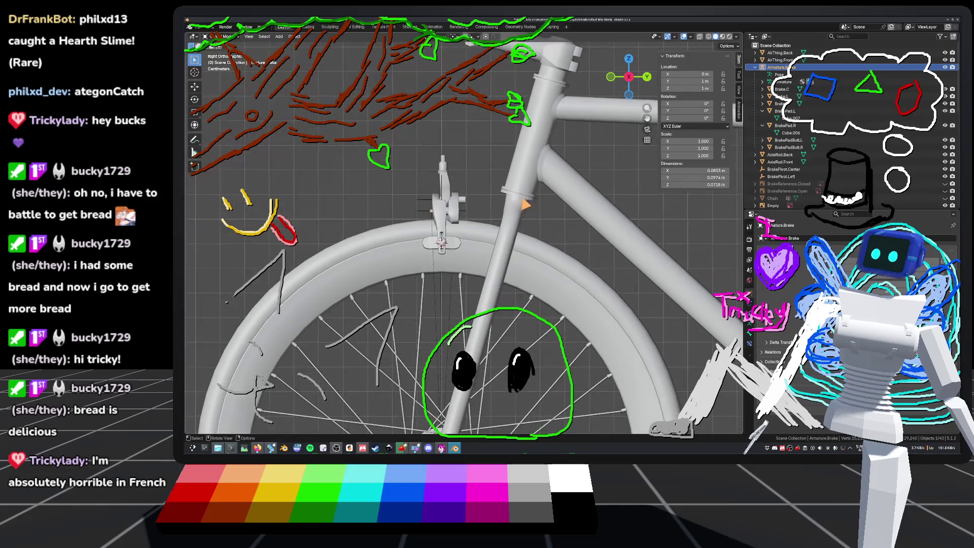
scroll(520, 183, "down", 1)
key("r")
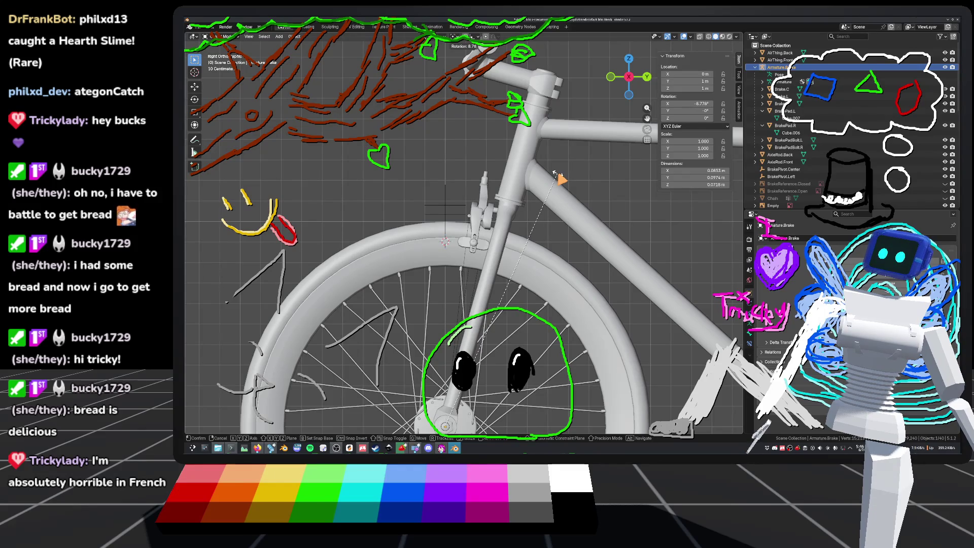
left_click(557, 173)
key("ctrl+s")
Orbit around the brake, clear the selection and enter Edit Mode on the brake armature.
mouse_move(557, 173)
middle_mouse_down()
mouse_move(538, 183)
mouse_move(548, 181)
middle_mouse_up()
mouse_move(561, 225)
middle_mouse_down()
mouse_move(671, 226)
mouse_move(447, 226)
mouse_move(520, 220)
mouse_move(515, 246)
middle_mouse_up()
scroll(671, 225, "up", 5)
scroll(446, 226, "down", 5)
scroll(515, 246, "down", 4)
scroll(507, 247, "up", 6)
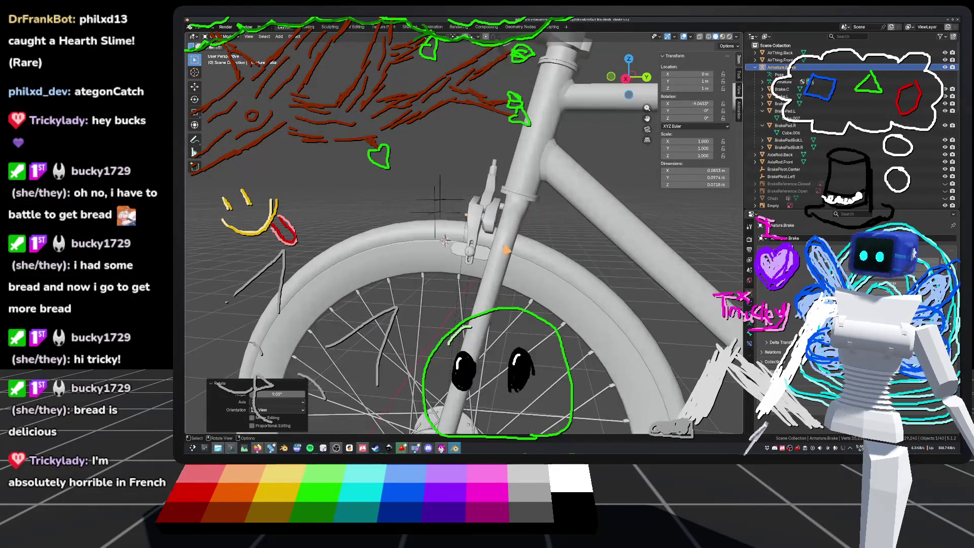
mouse_move(470, 303)
middle_mouse_down()
mouse_move(518, 211)
mouse_move(441, 208)
mouse_move(323, 246)
mouse_move(362, 256)
mouse_move(492, 254)
mouse_move(493, 269)
mouse_move(394, 232)
mouse_move(460, 229)
middle_mouse_up()
left_click(482, 200)
key("Tab")
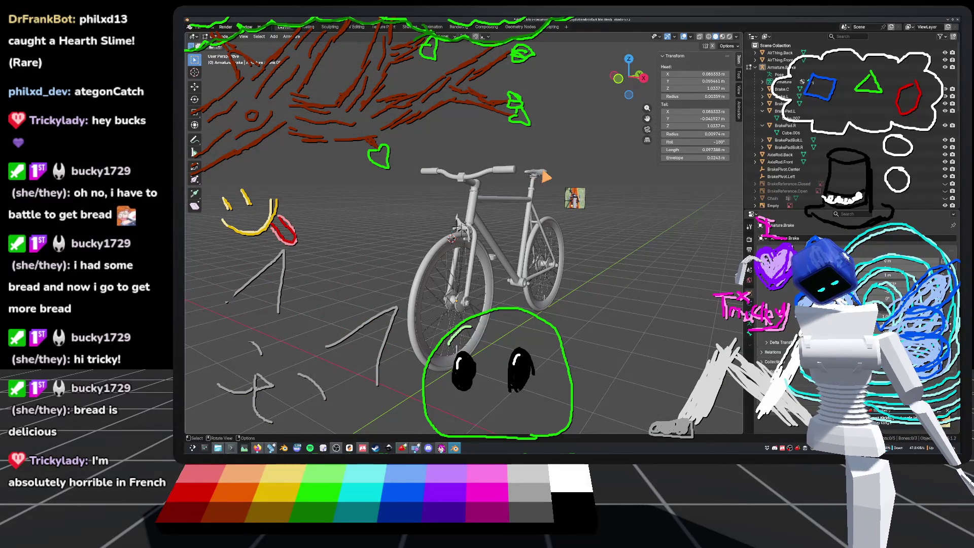
Zoom and orbit in on the front brake and select Armature.Brake in the Outliner.
scroll(459, 229, "up", 3)
scroll(456, 224, "up", 5)
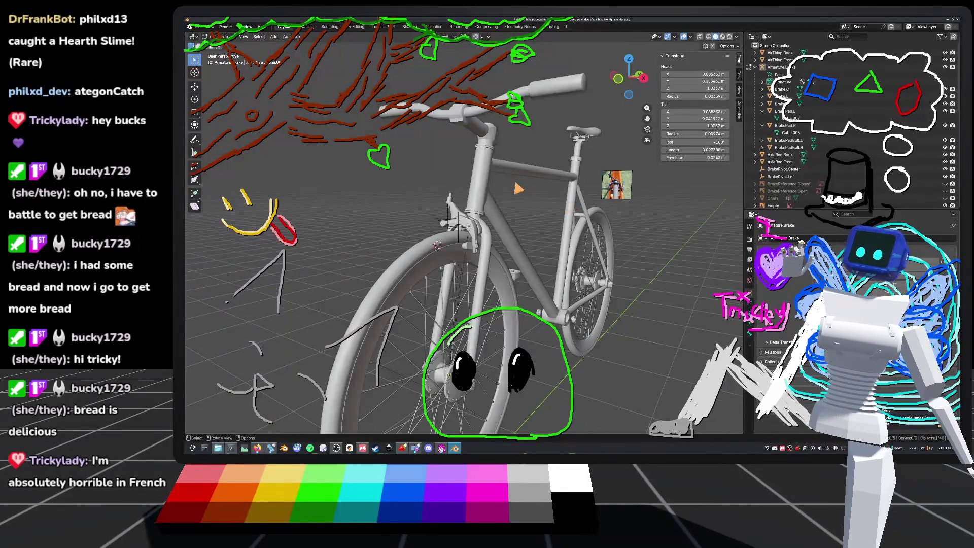
middle_click_drag(462, 194, 513, 198)
left_click(782, 67)
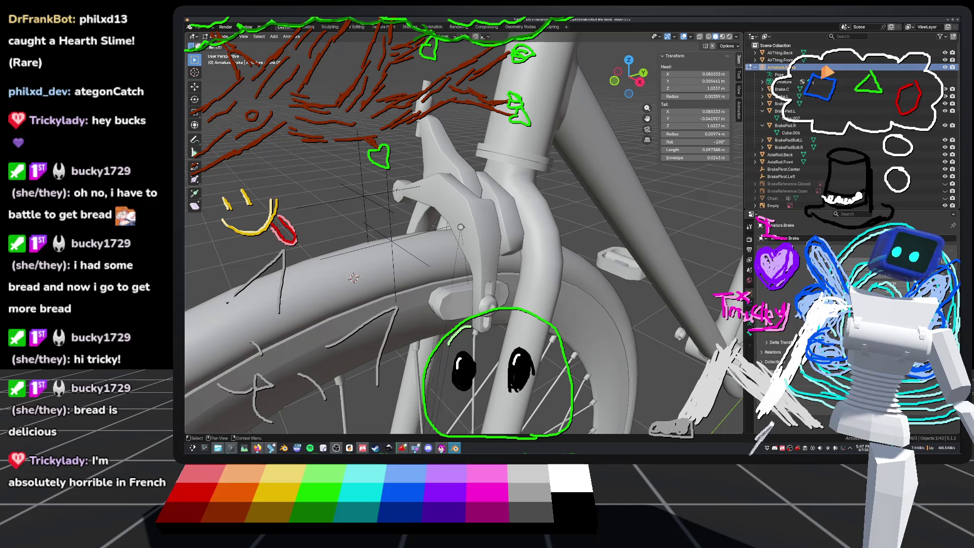
left_click(210, 27)
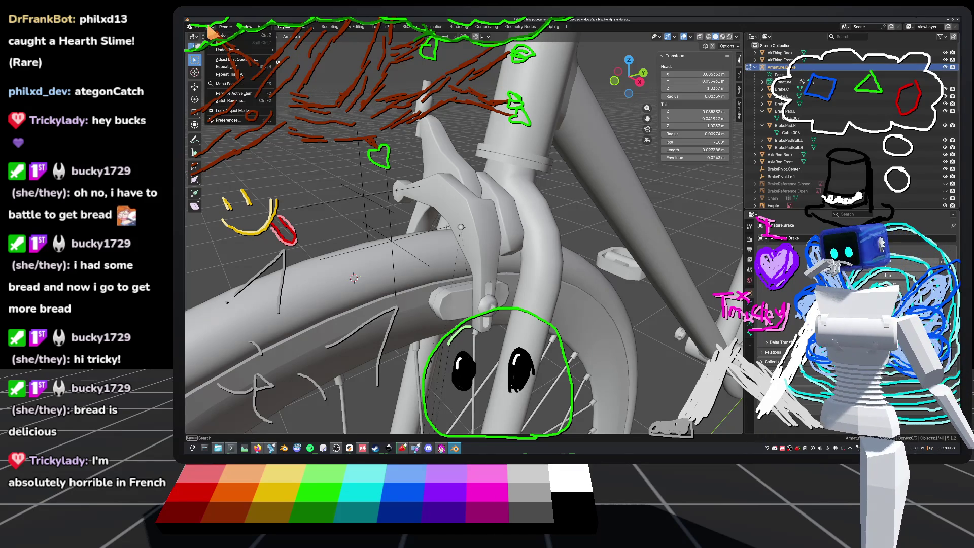
Start a File > Export > glTF 2.0 export and expand its Include section.
left_click(210, 29)
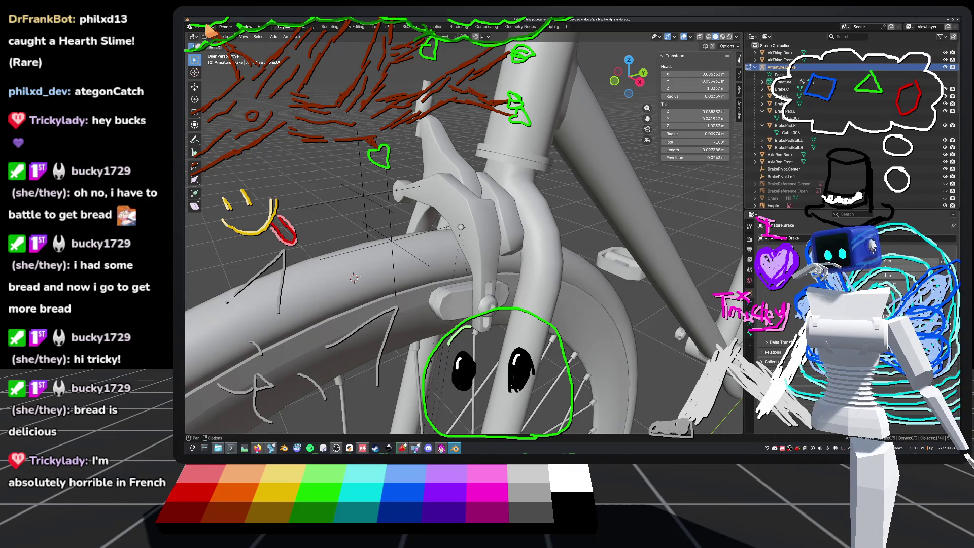
left_click(203, 29)
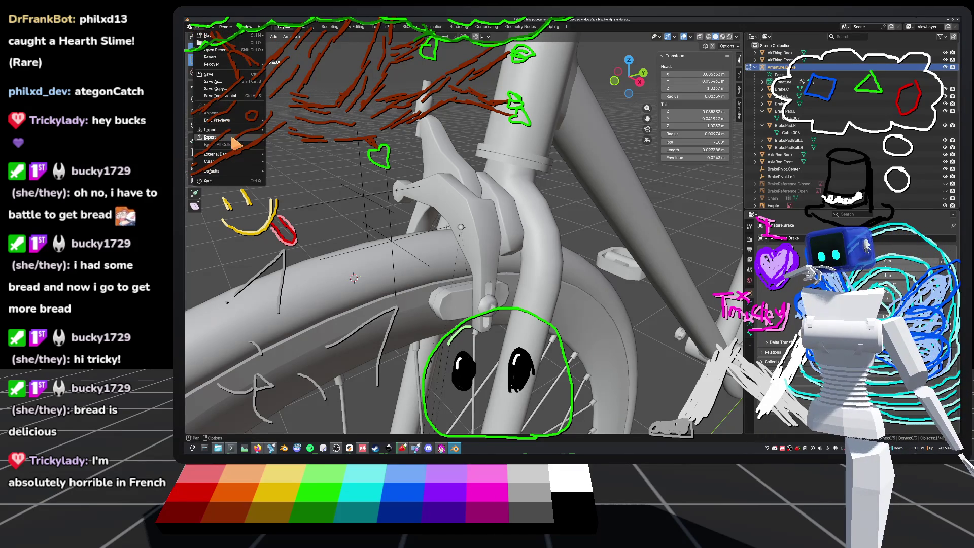
mouse_move(231, 138)
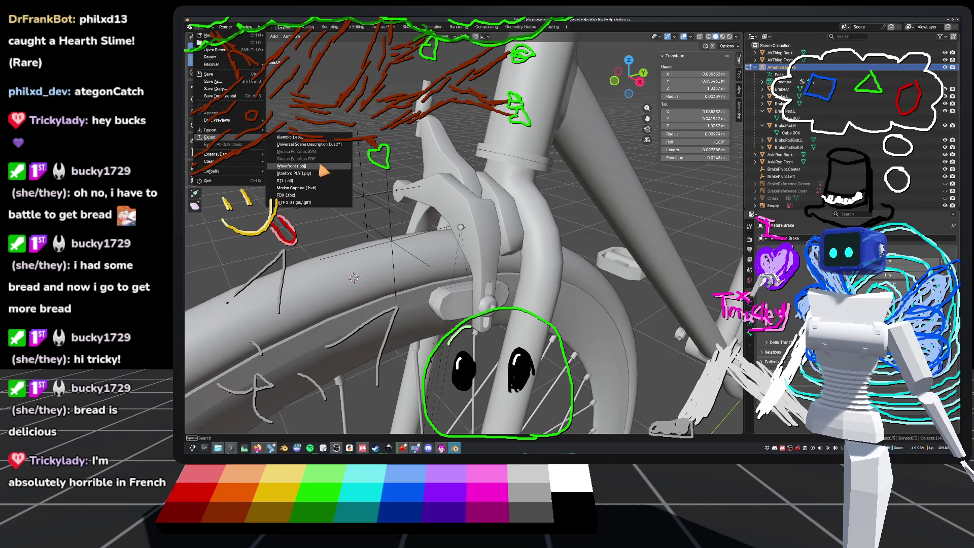
left_click(323, 203)
left_click(612, 261)
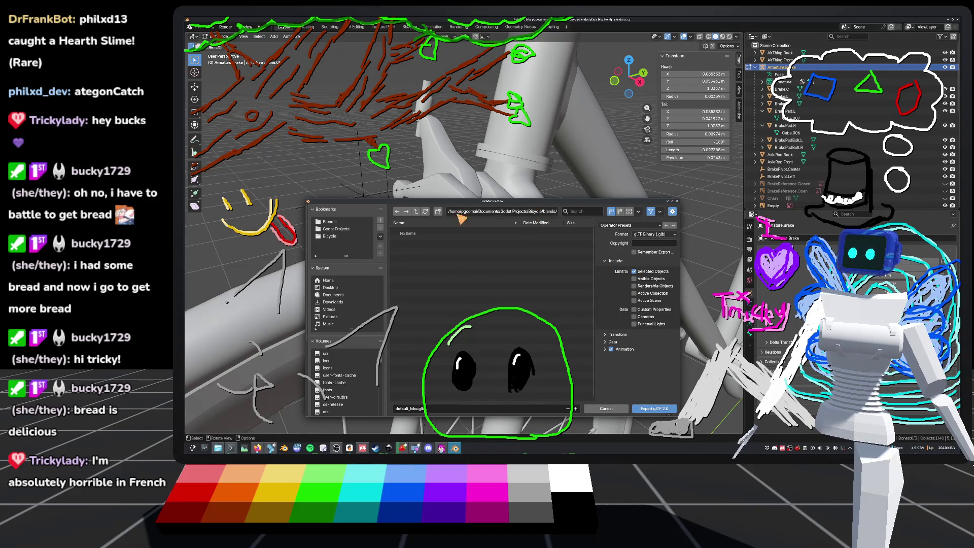
Navigate the export browser from Bicycle into src/bike_models/default_bike.
left_click(547, 212)
left_click(549, 212)
key("Return")
left_click(415, 212)
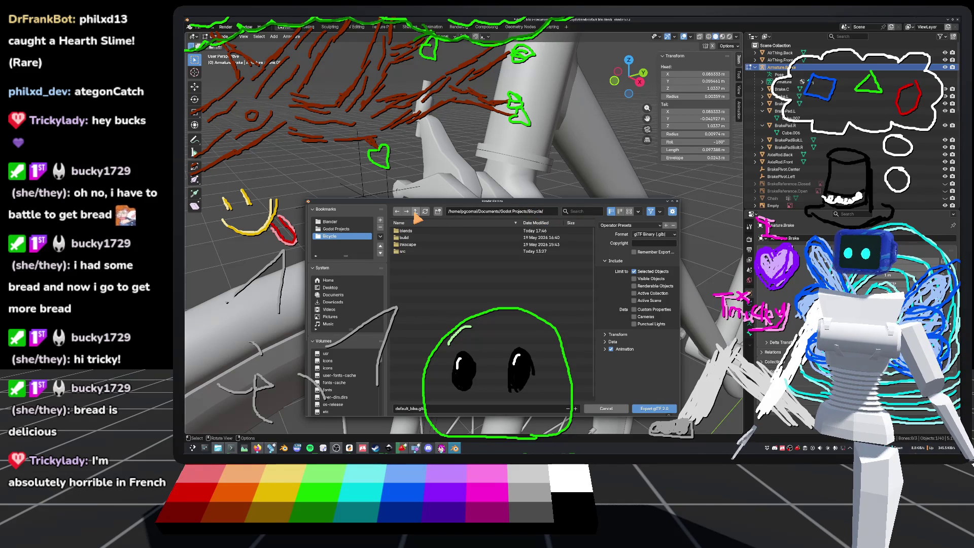
double_click(403, 252)
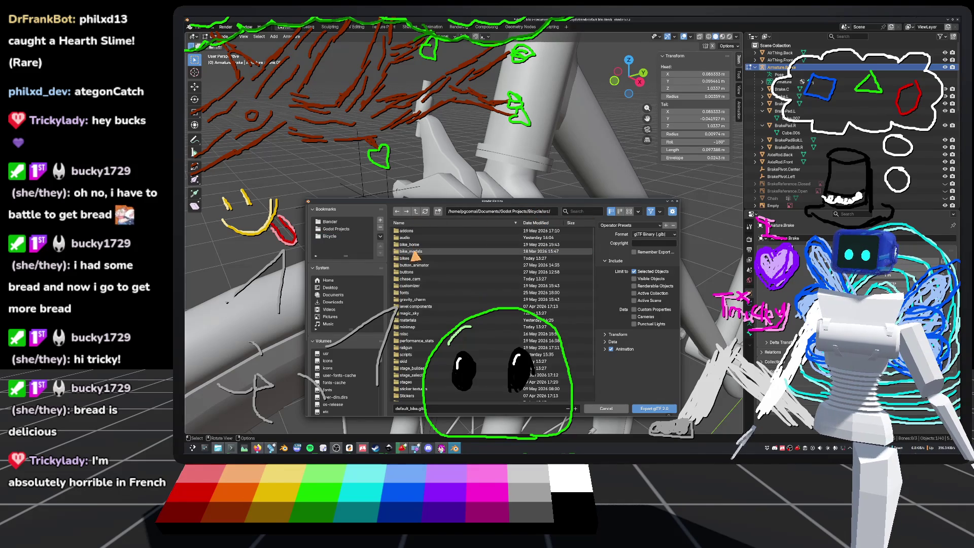
double_click(412, 252)
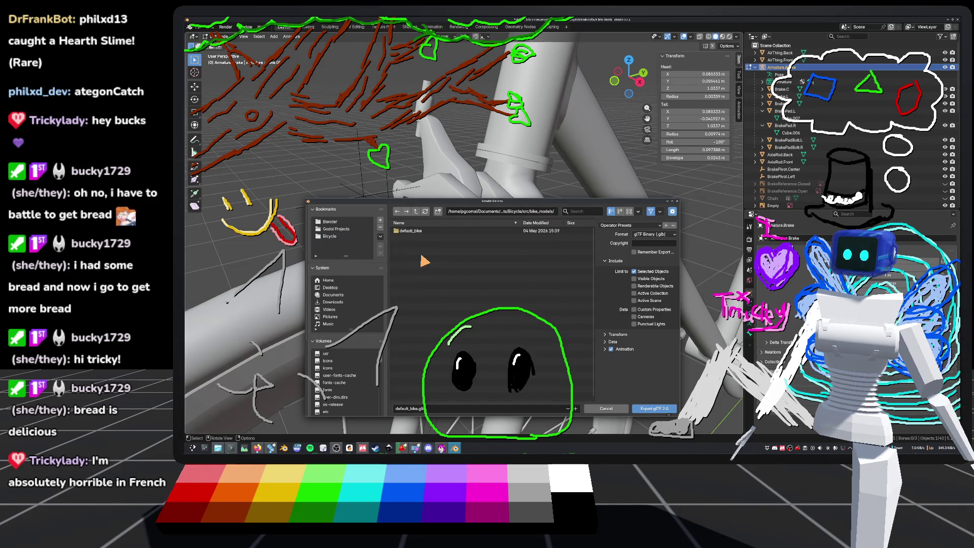
double_click(405, 231)
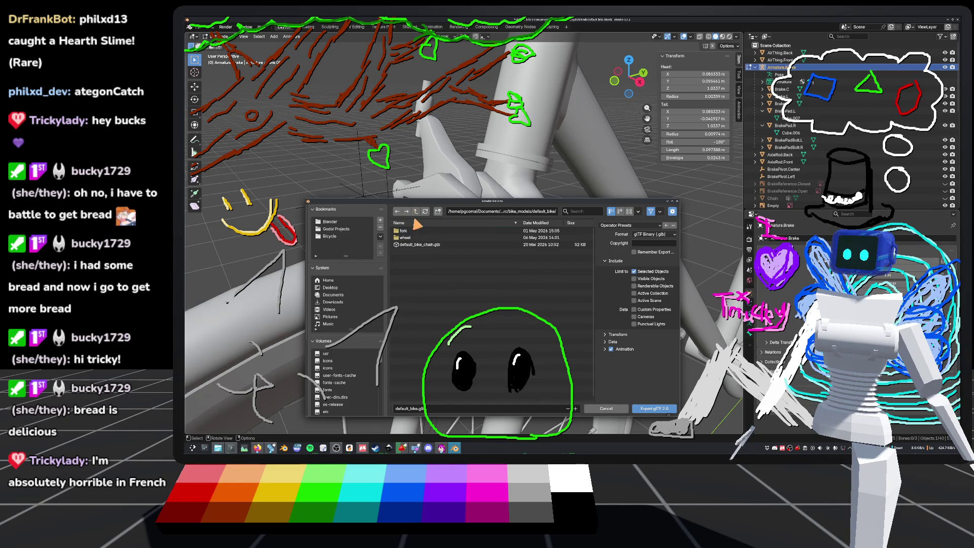
Create and enter a new 'brake' folder, and rename the file to brake_front.glb.
left_click(438, 213)
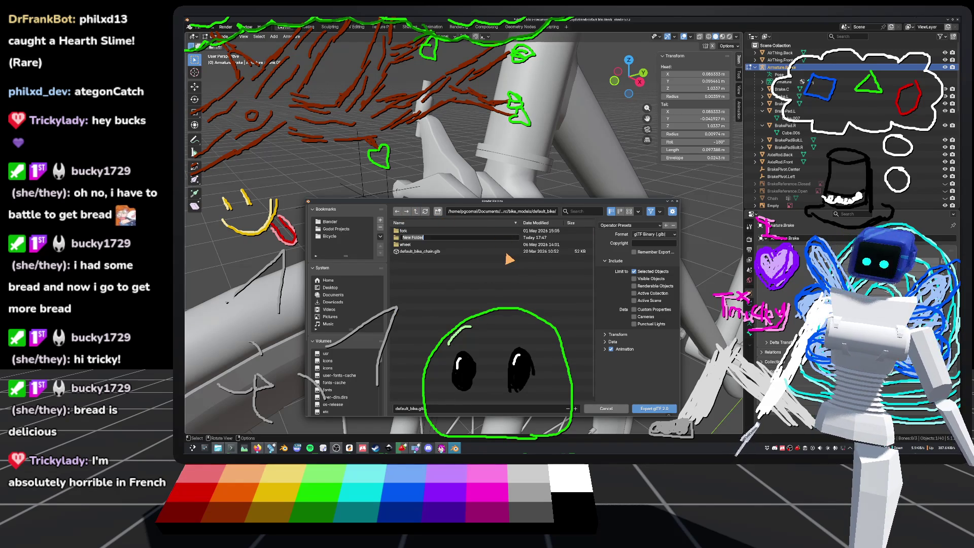
type("brake")
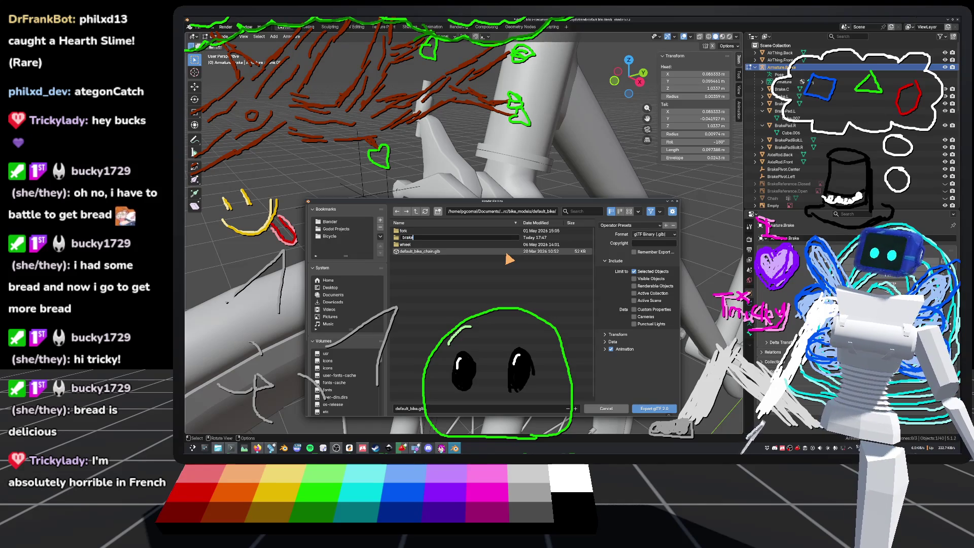
key("Return")
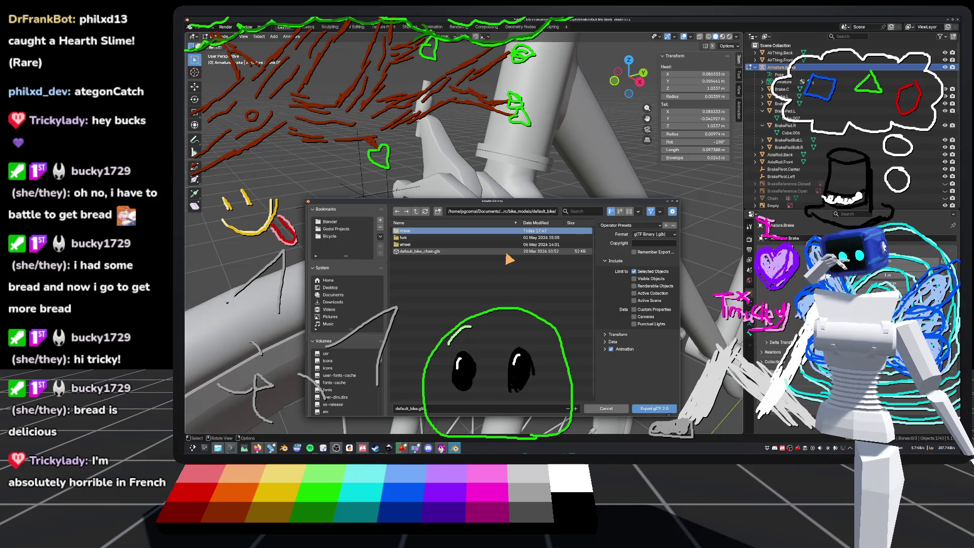
left_click(409, 231)
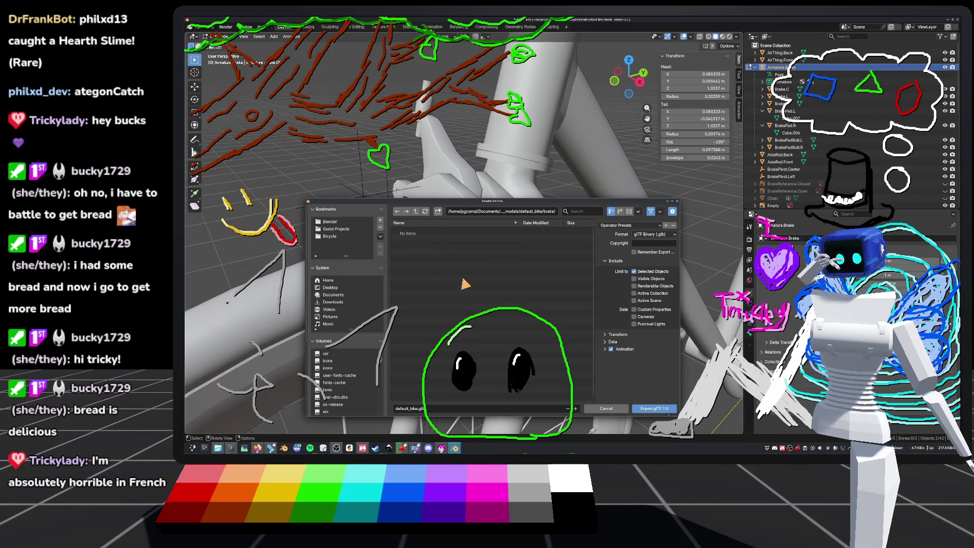
left_click(415, 409)
double_click(411, 409)
type("brake_front")
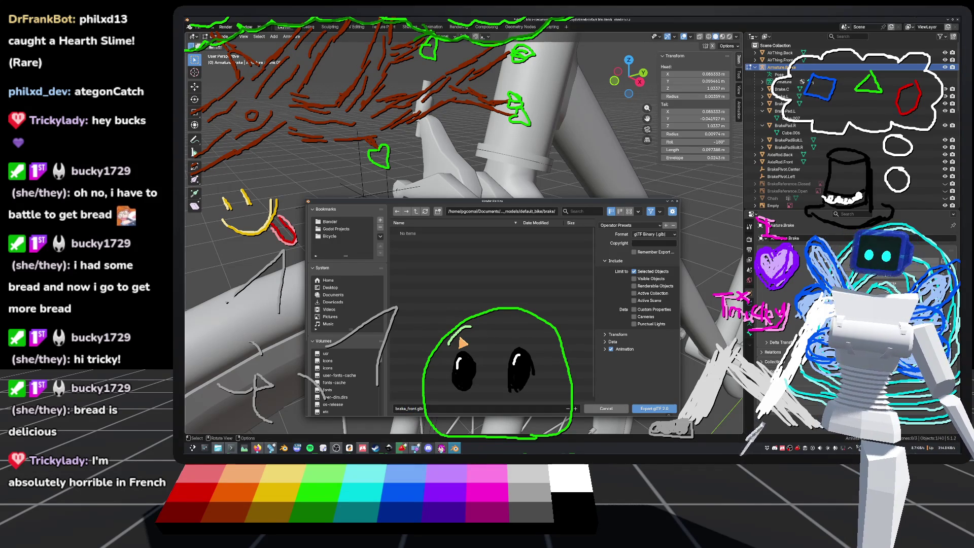
Review the Animation, Data, Armature, Mesh, Scene Graph and Transform export options.
left_click(606, 350)
scroll(625, 358, "down", 3)
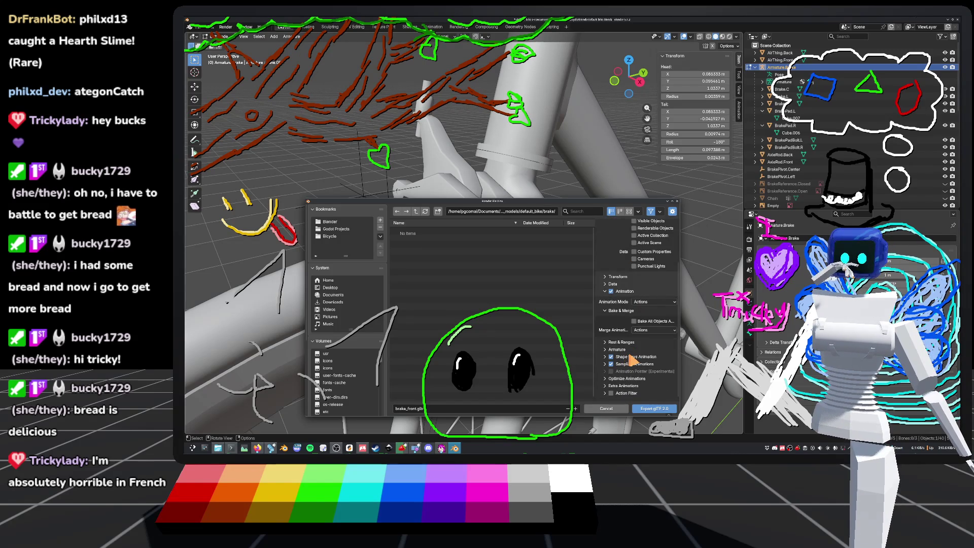
scroll(632, 361, "up", 2)
left_click(607, 335)
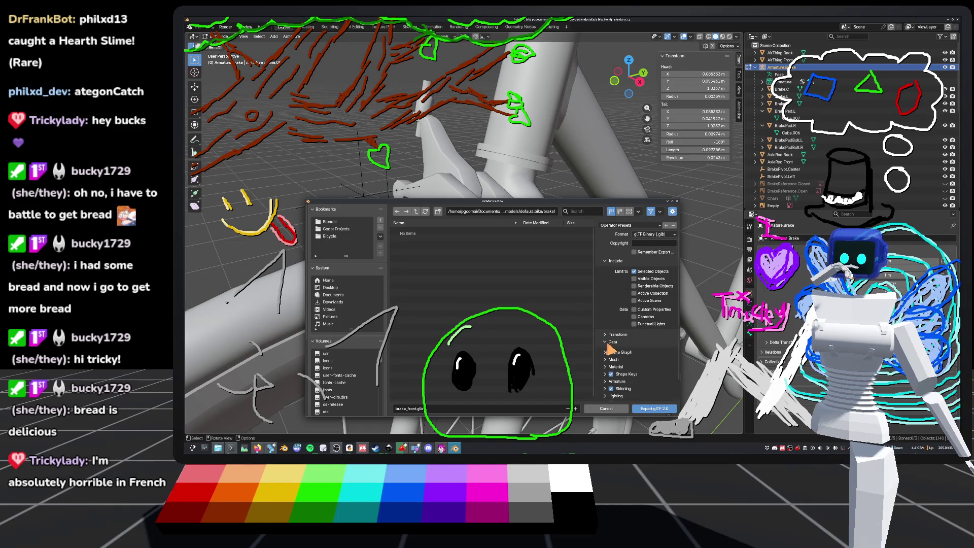
left_click(607, 343)
scroll(611, 350, "down", 1)
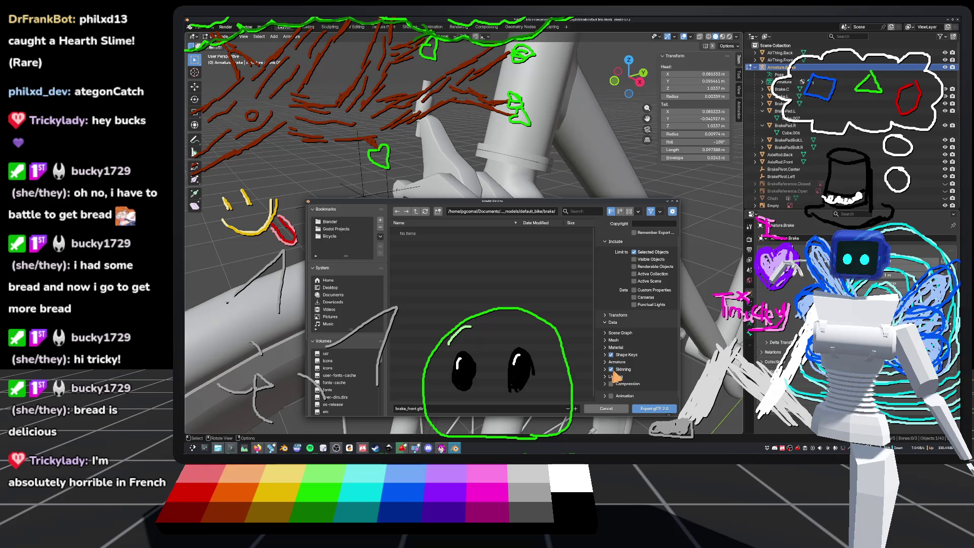
left_click(608, 365)
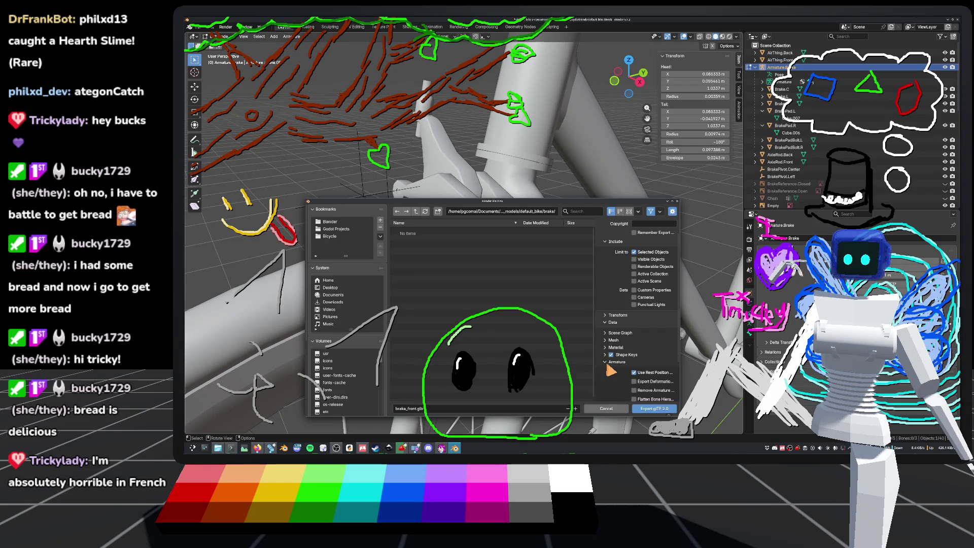
left_click(608, 365)
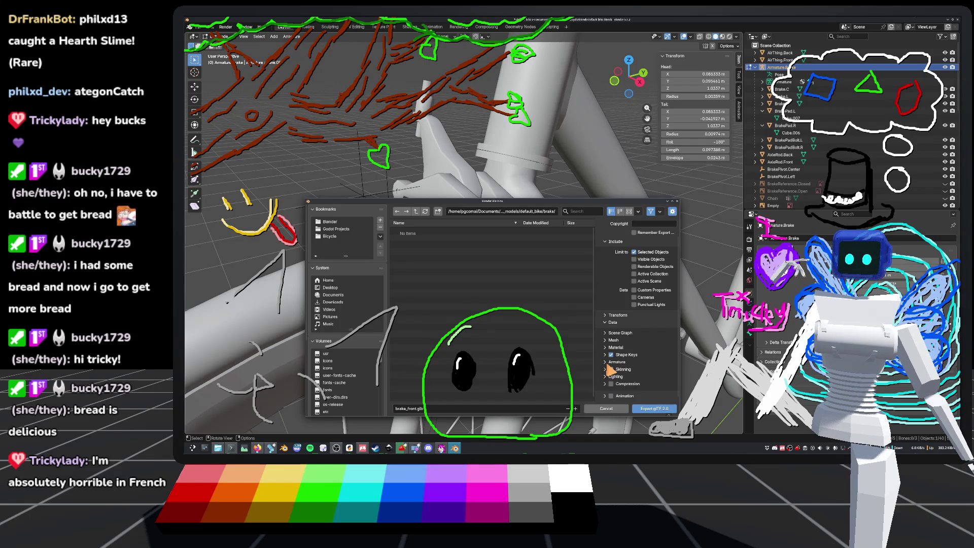
left_click(606, 340)
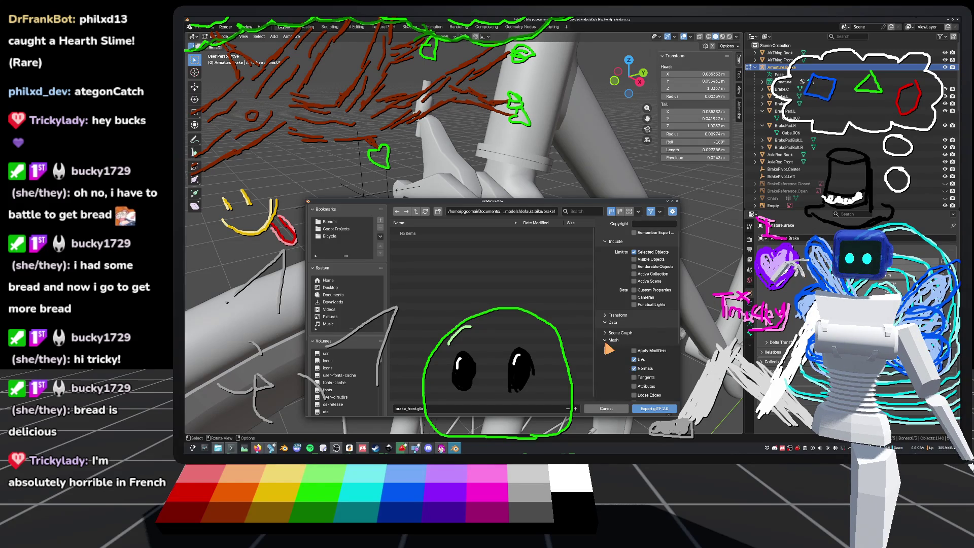
left_click(606, 341)
left_click(605, 334)
left_click(606, 333)
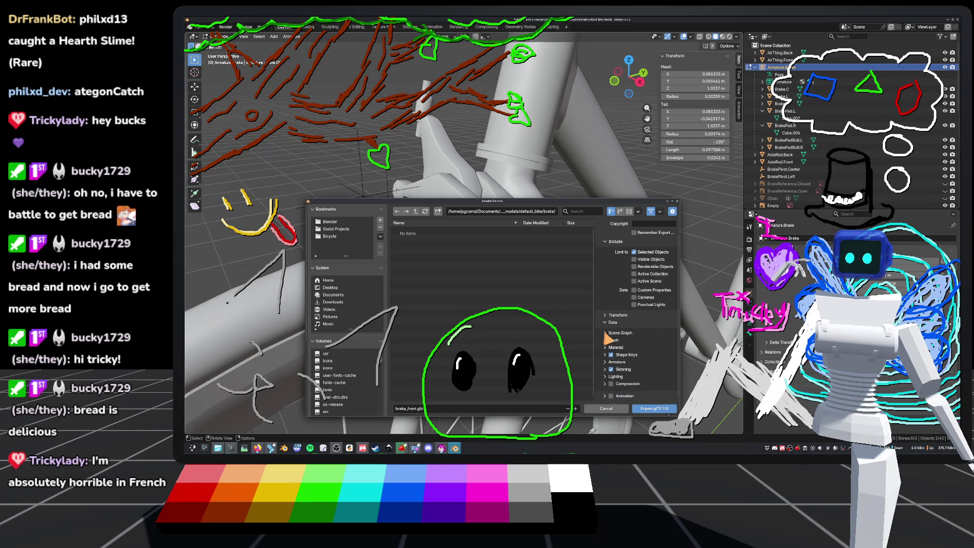
left_click(607, 317)
left_click(606, 317)
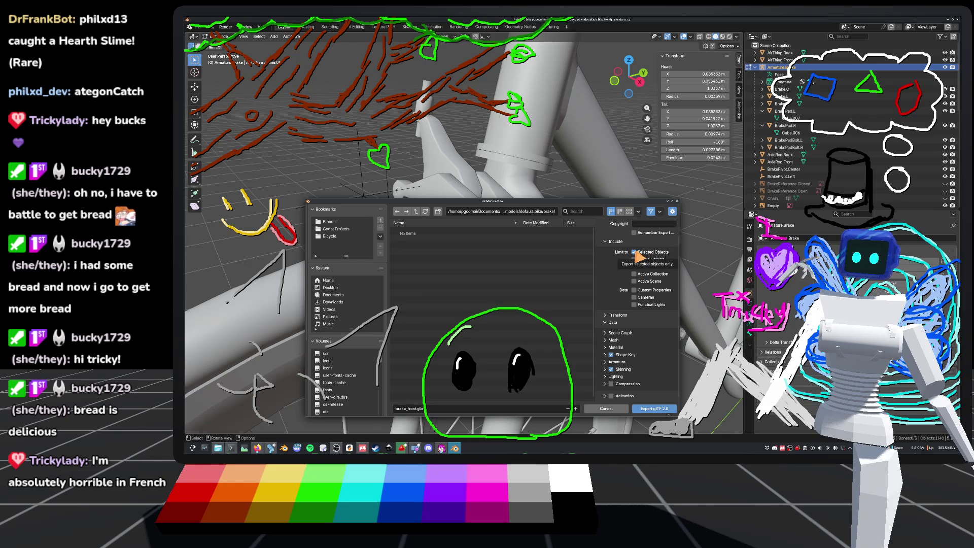
Export brake_front.glb and save the blend file.
left_click(650, 409)
scroll(567, 364, "down", 5)
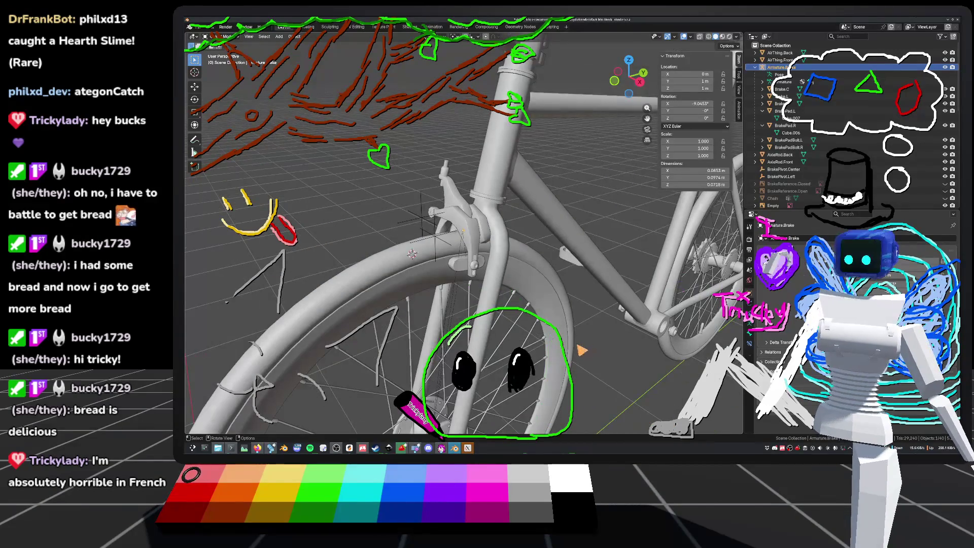
key("ctrl+s")
Open the brake folder in the FileSystem dock and bring up brake_front.glb's context menu.
left_click(271, 448)
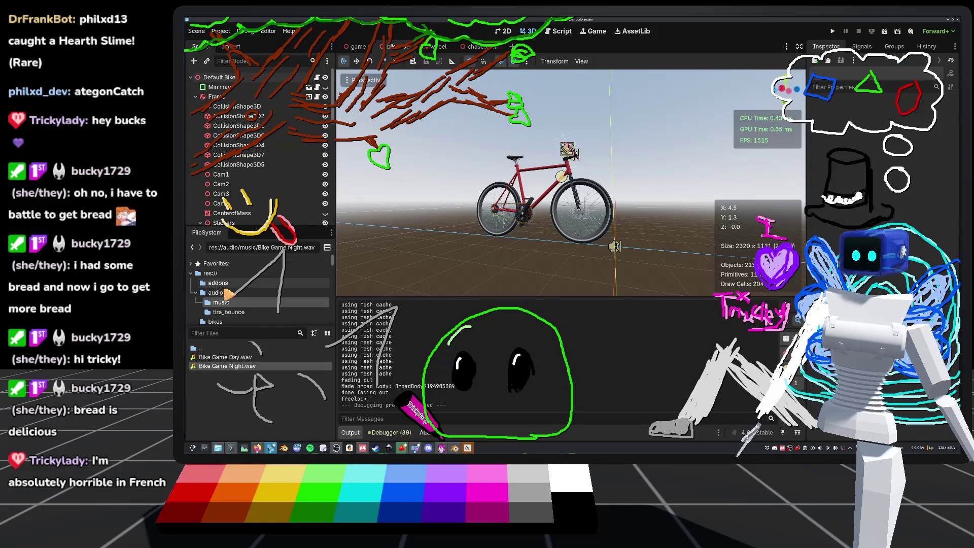
scroll(239, 297, "down", 3)
scroll(218, 294, "down", 2)
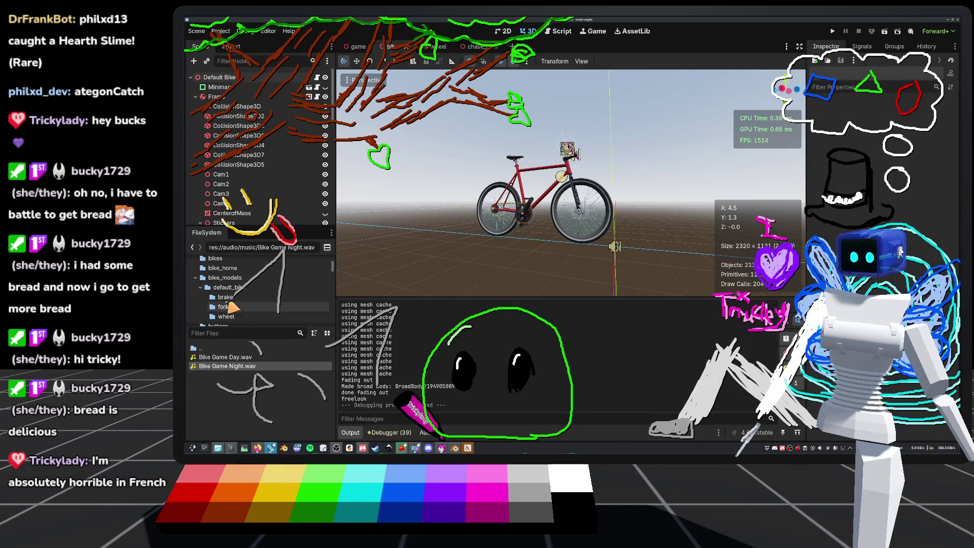
left_click(225, 297)
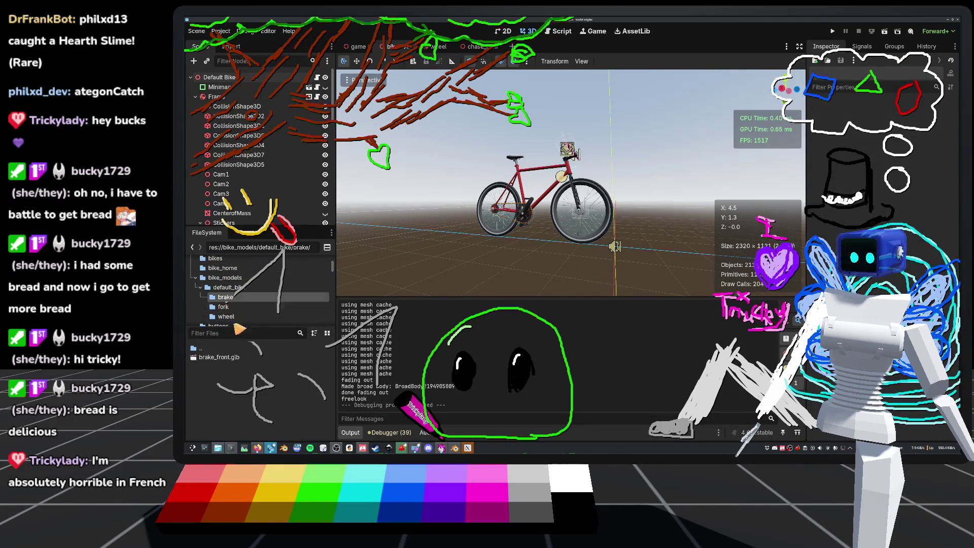
right_click(223, 364)
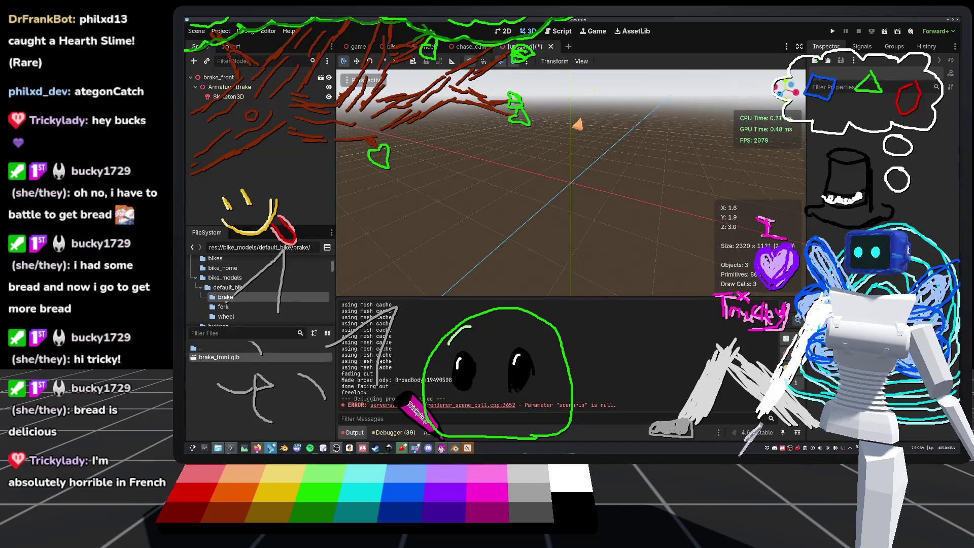
mouse_move(589, 198)
middle_mouse_down()
mouse_move(559, 238)
mouse_move(570, 178)
mouse_move(570, 189)
mouse_move(535, 188)
mouse_move(622, 190)
middle_mouse_up()
scroll(620, 190, "up", 4)
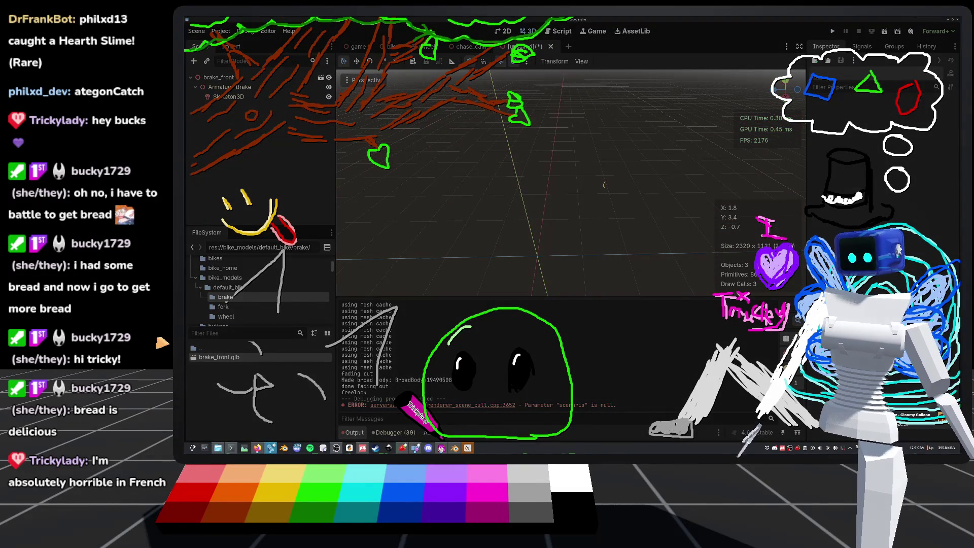
Close the unsaved brake_front scene tab, choosing Don't Save.
left_click(482, 22)
left_click(551, 47)
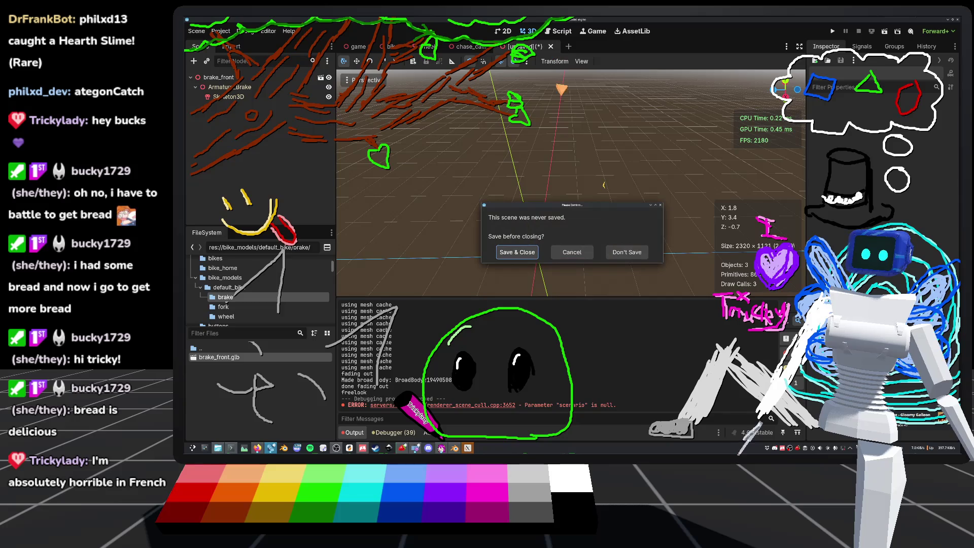
left_click(619, 250)
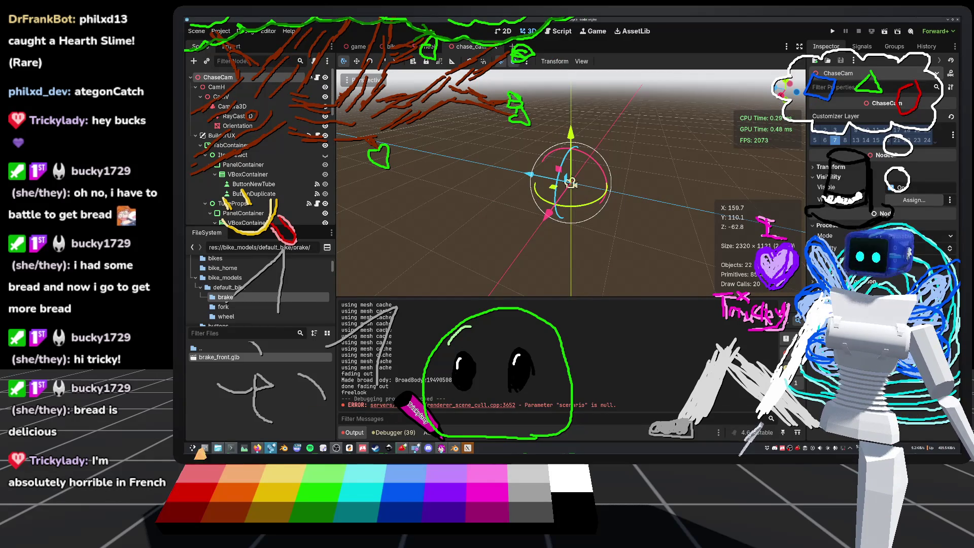
In Blender, select the brake parts Brake.C through BrakePadBolt.R and frame them in view.
left_click(468, 449)
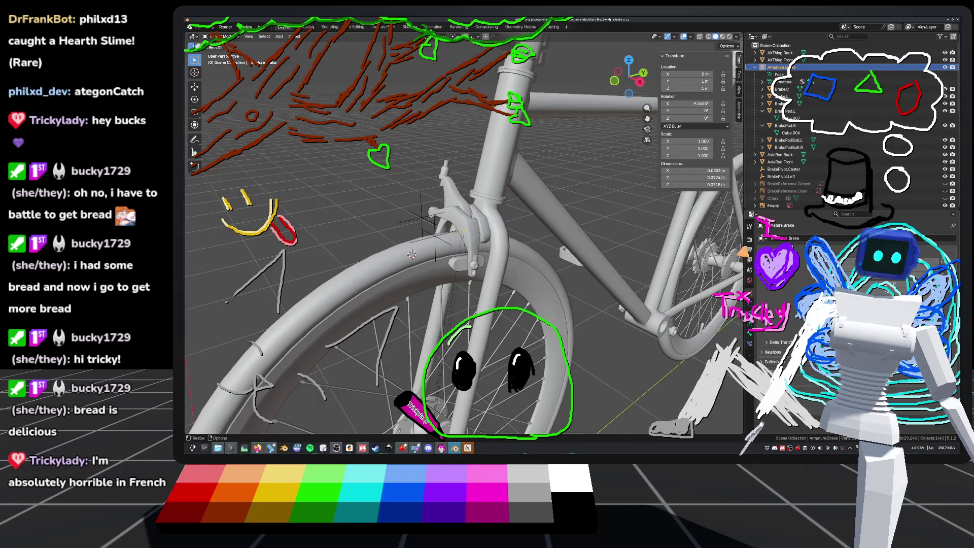
scroll(457, 228, "down", 4)
left_click(781, 89)
left_click(789, 148, "shift")
key("KP_Decimal")
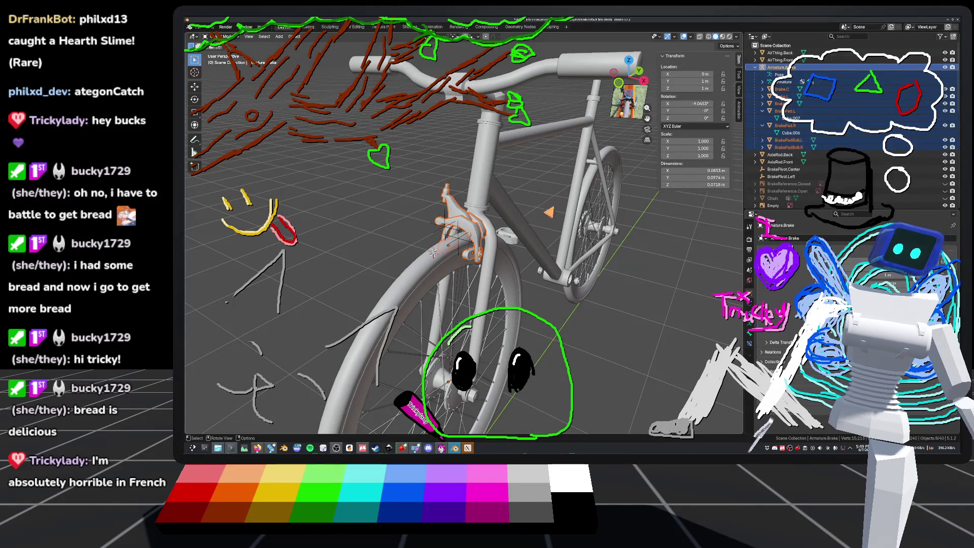
middle_click_drag(433, 253, 401, 254)
scroll(401, 253, "up", 2)
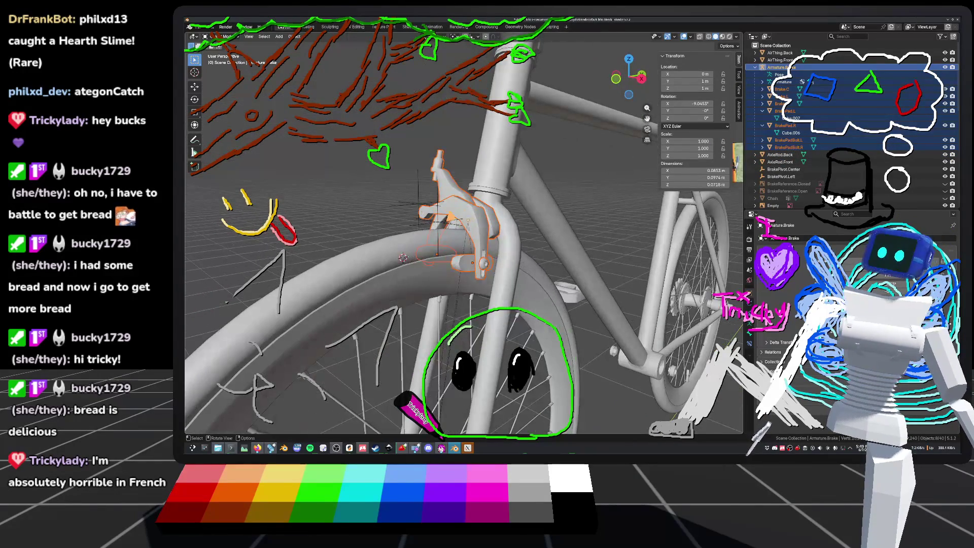
Export the selection as glTF 2.0, overwriting brake_front.glb, and return to Godot.
left_click(202, 26)
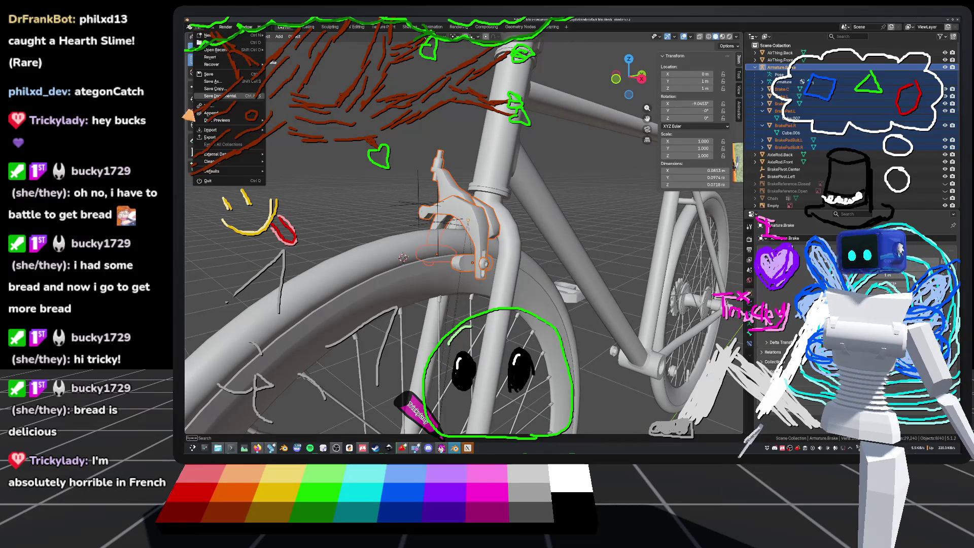
mouse_move(213, 140)
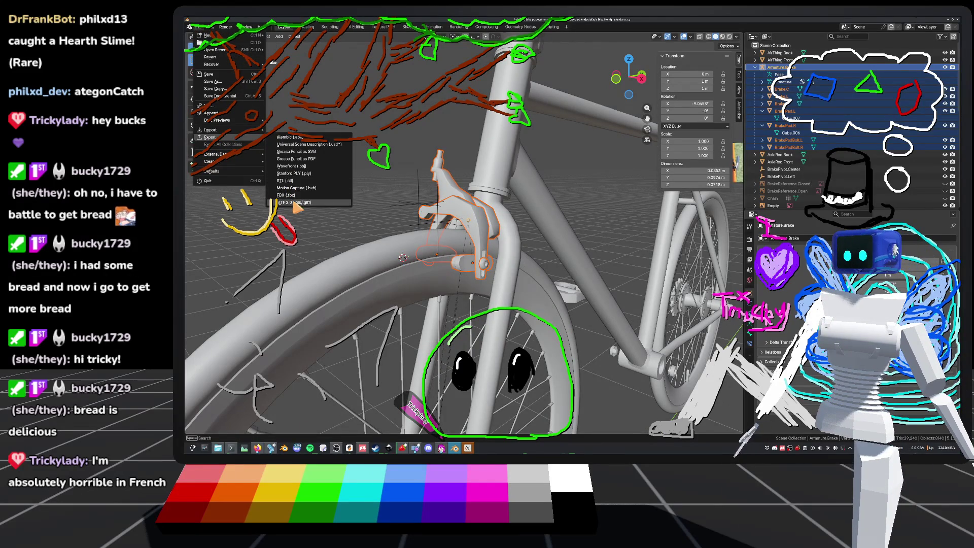
left_click(294, 203)
left_click(404, 235)
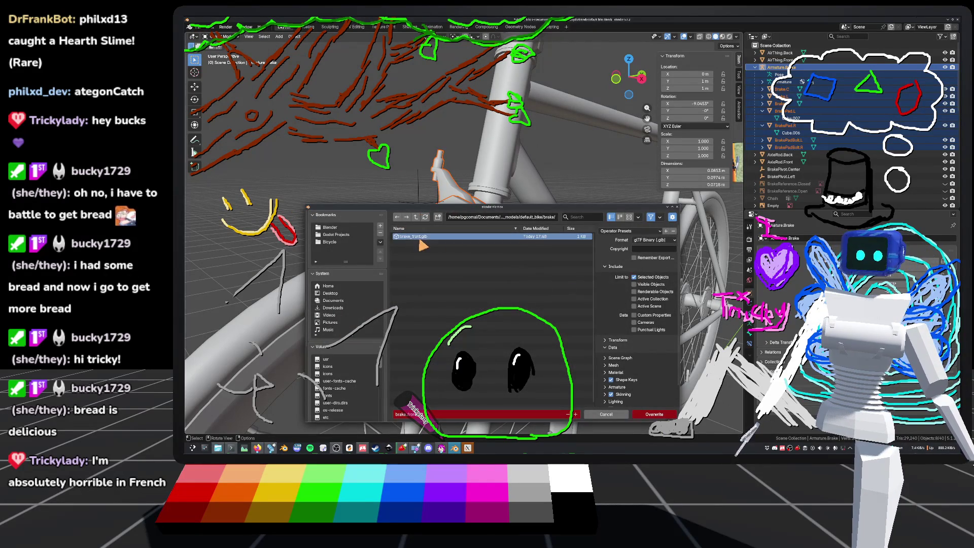
left_click(650, 415)
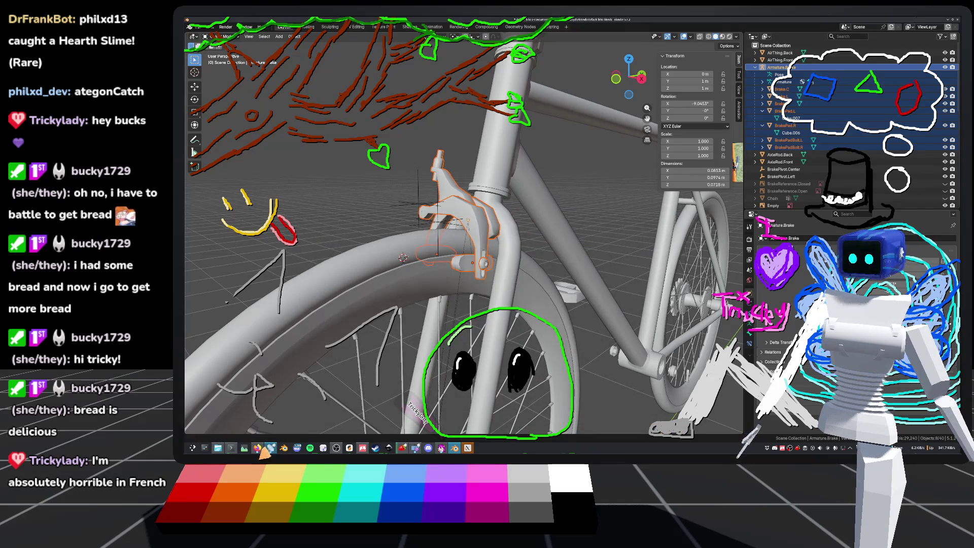
left_click(271, 448)
right_click(234, 357)
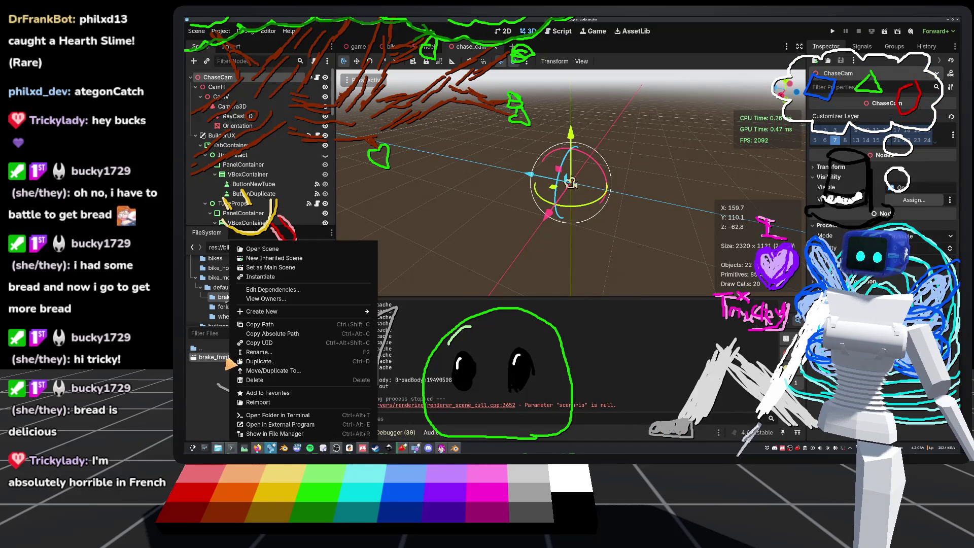
Create a new inherited scene from brake_front.glb and bring the brake model into view.
left_click(284, 259)
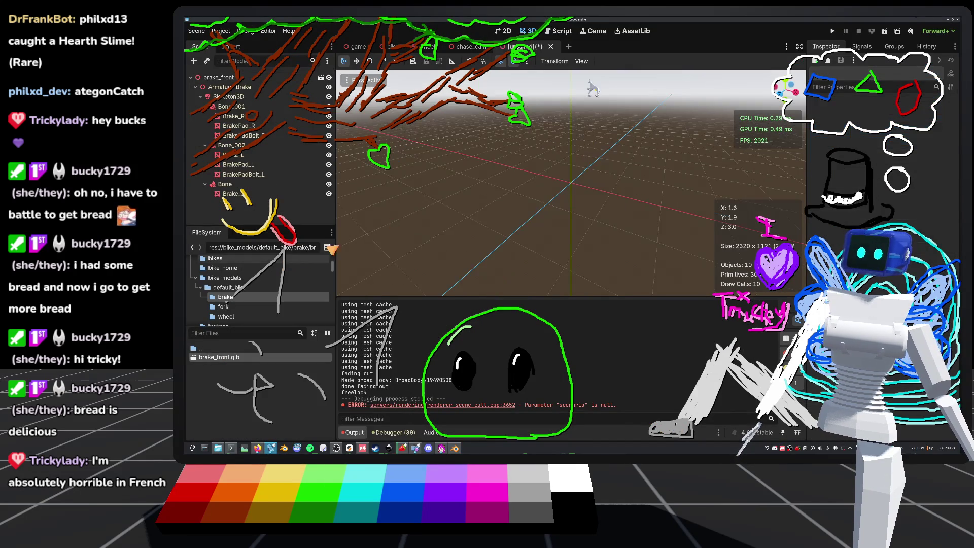
mouse_move(571, 183)
right_mouse_down()
mouse_move(543, 178)
mouse_move(566, 210)
right_mouse_up()
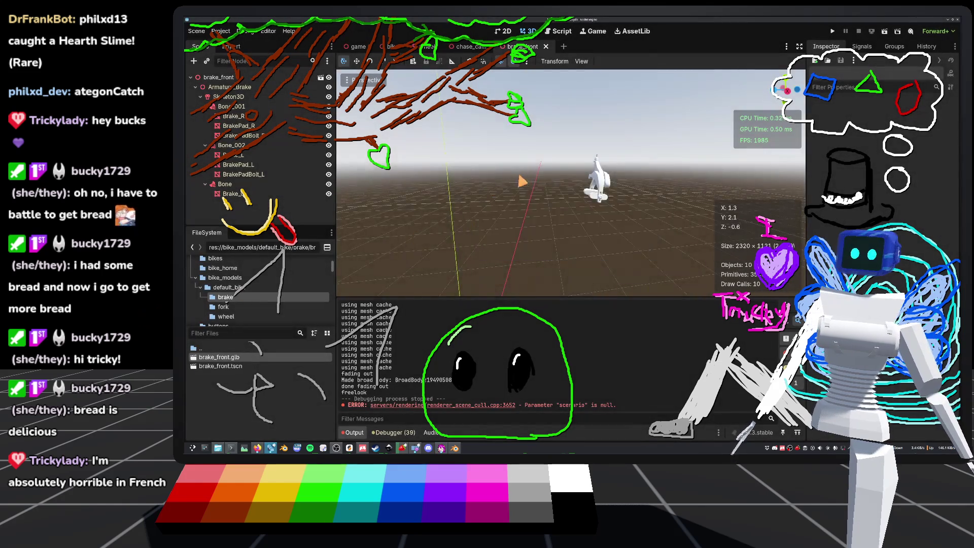
right_click_drag(583, 81, 582, 72)
mouse_move(586, 150)
middle_mouse_down()
mouse_move(635, 163)
mouse_move(548, 172)
mouse_move(562, 191)
mouse_move(619, 174)
mouse_move(596, 191)
middle_mouse_up()
scroll(558, 182, "up", 2)
scroll(570, 183, "up", 1)
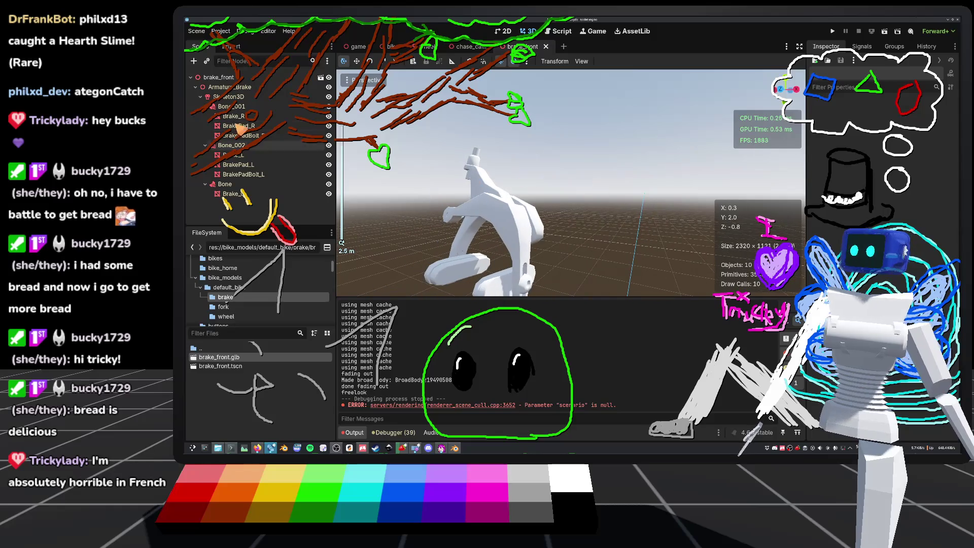
left_click(213, 77)
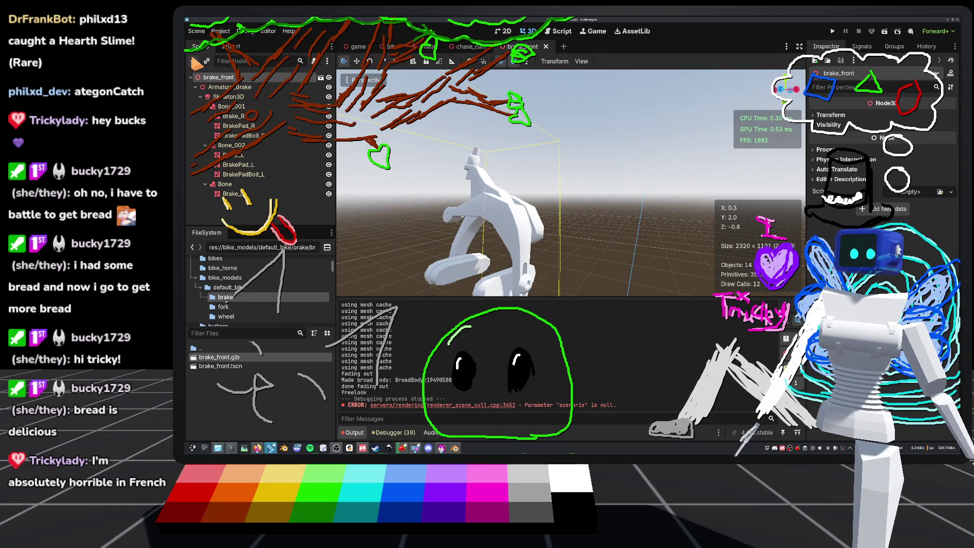
left_click(194, 61)
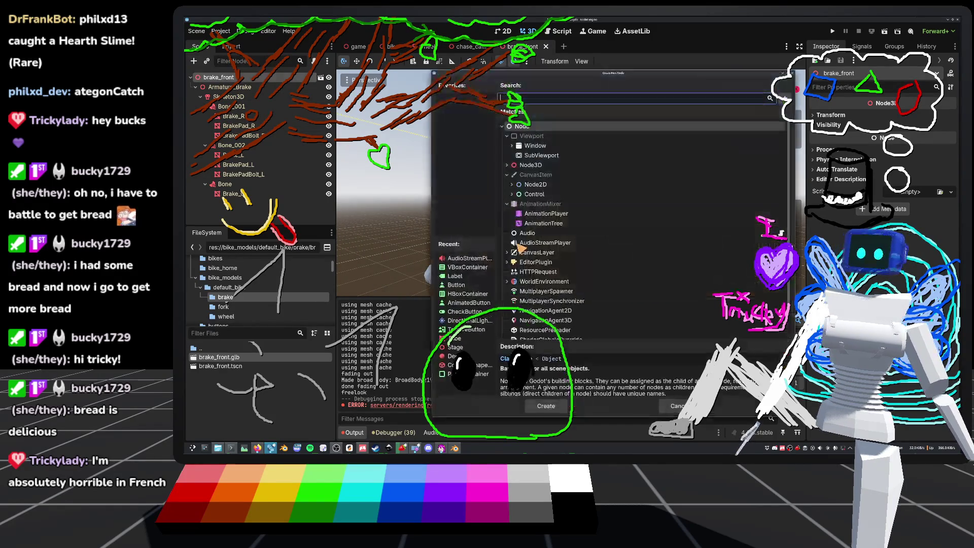
Add an AnimationPlayer child under brake_front and check its still-empty animation list.
double_click(548, 215)
scroll(539, 229, "down", 5)
mouse_move(539, 230)
middle_mouse_down()
mouse_move(570, 206)
mouse_move(579, 214)
middle_mouse_up()
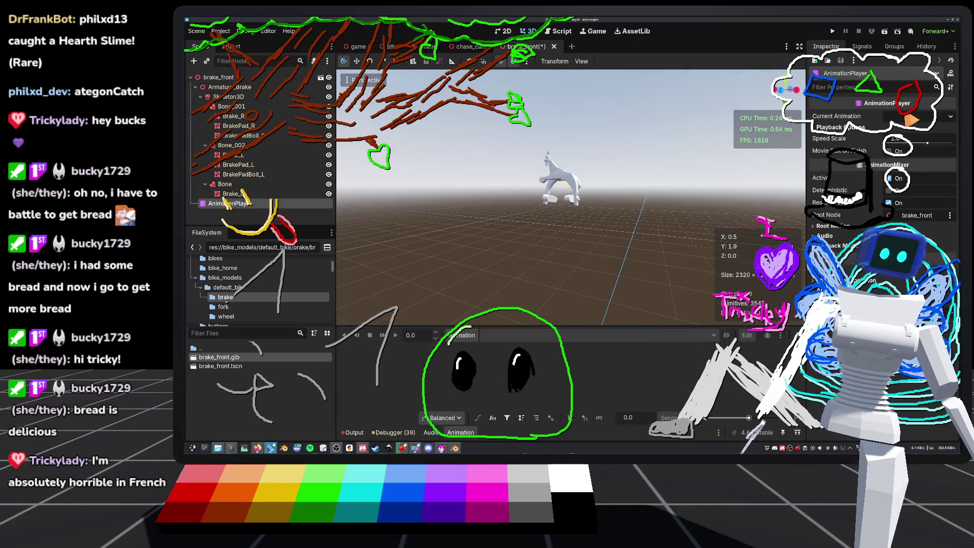
left_click(909, 119)
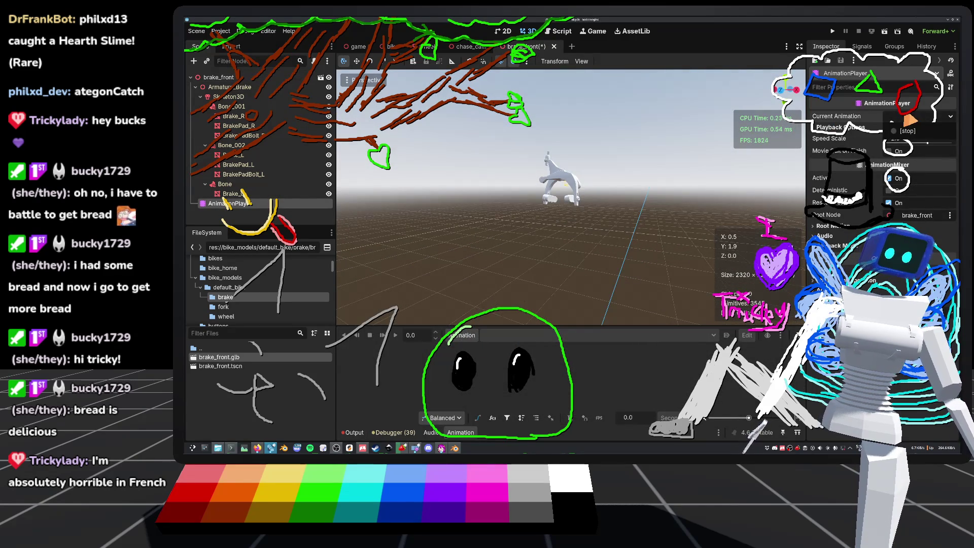
left_click(906, 131)
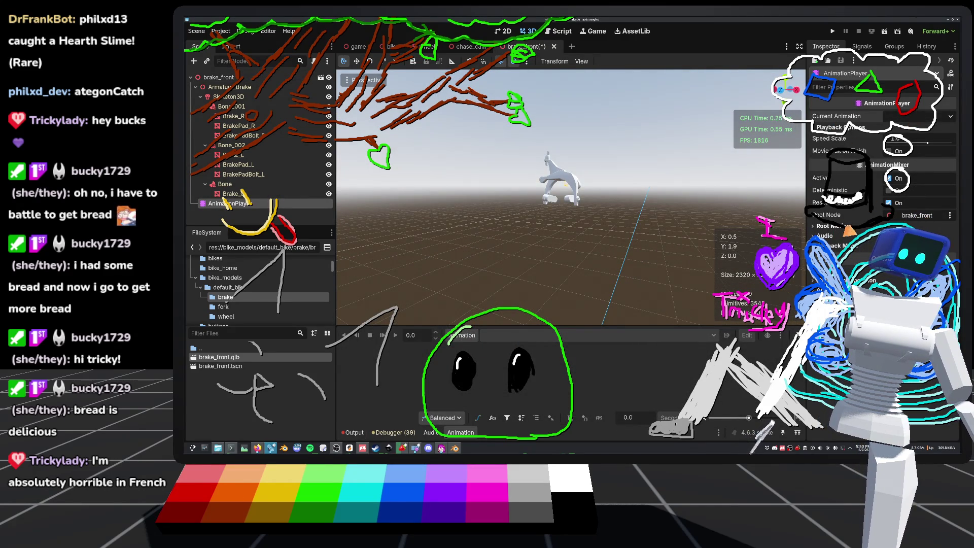
scroll(557, 288, "up", 5)
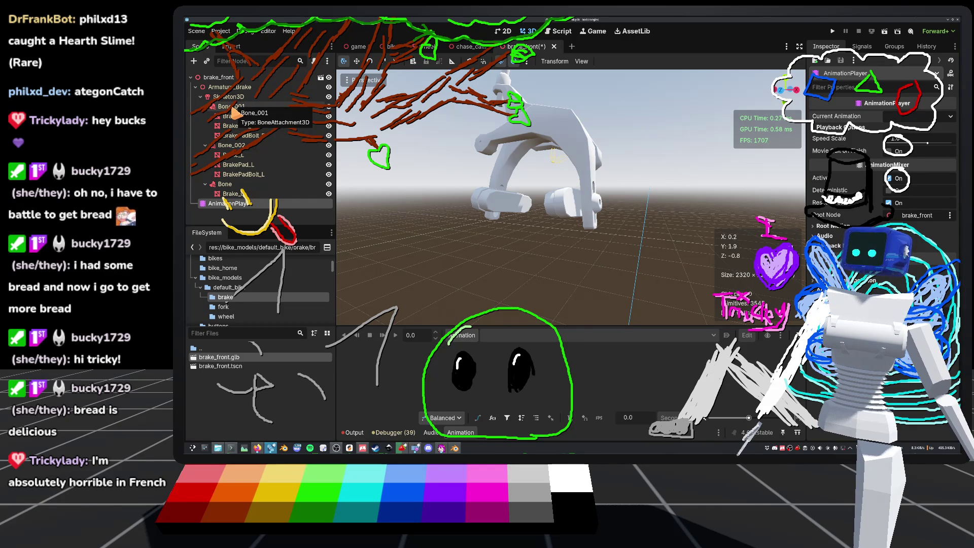
Select Skeleton3D and show one bone's pose properties in the Inspector, orbiting around the brake.
left_click(234, 97)
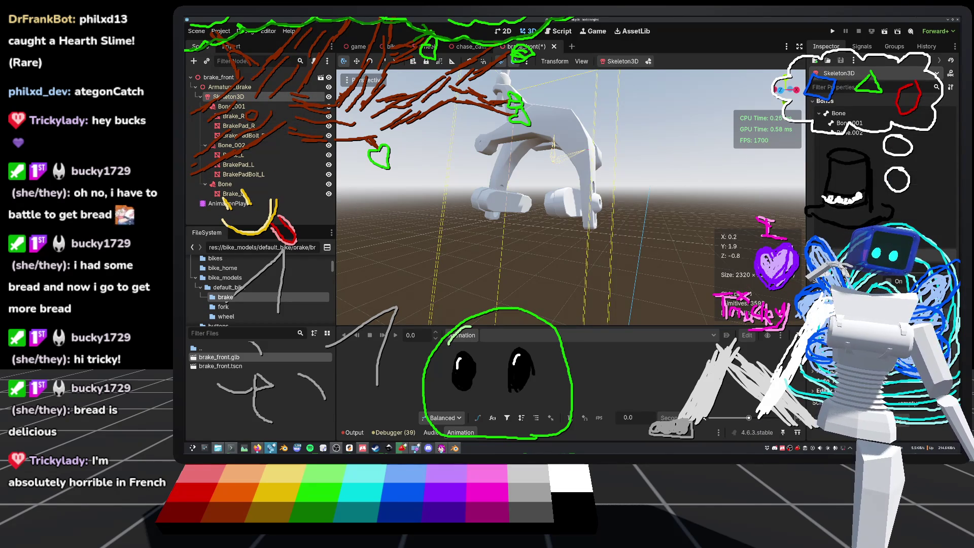
left_click(847, 132)
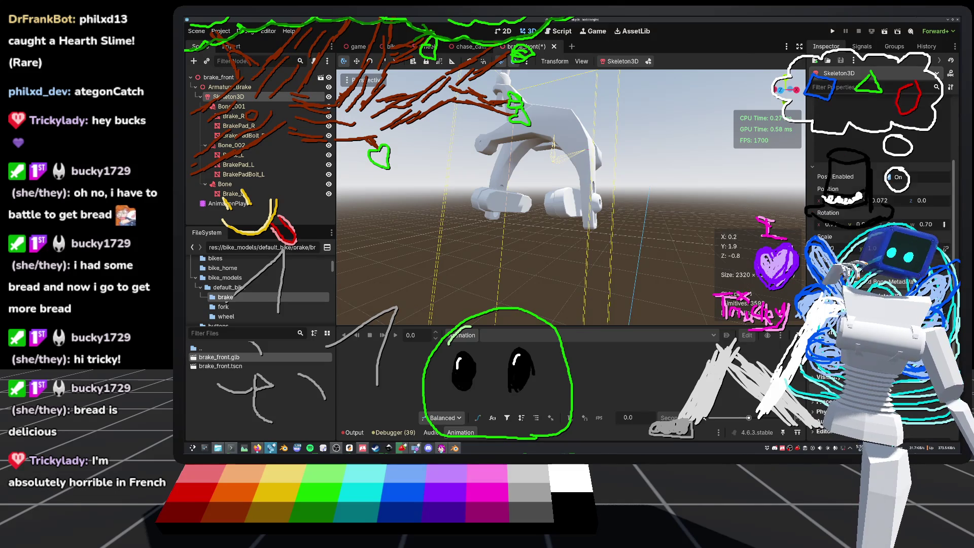
scroll(884, 229, "down", 1)
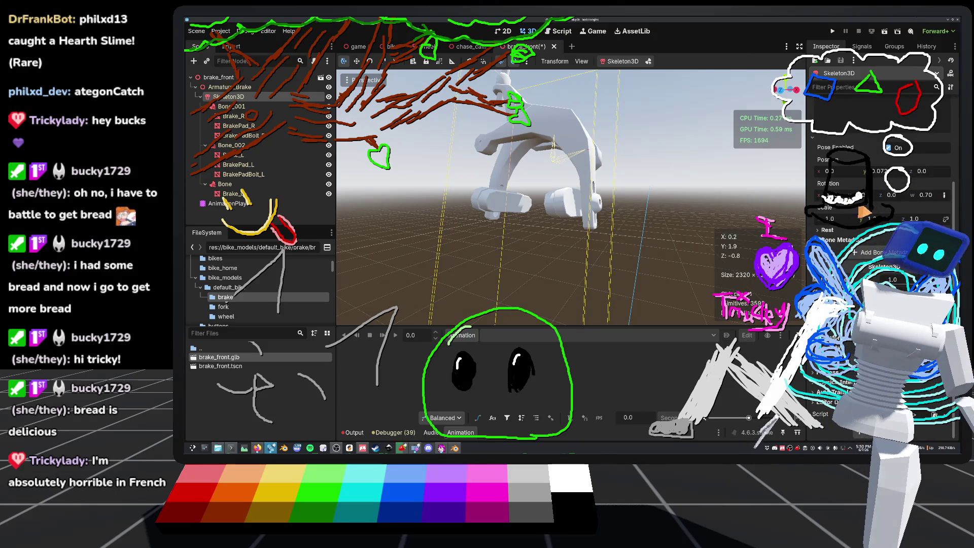
middle_click_drag(627, 203, 643, 204)
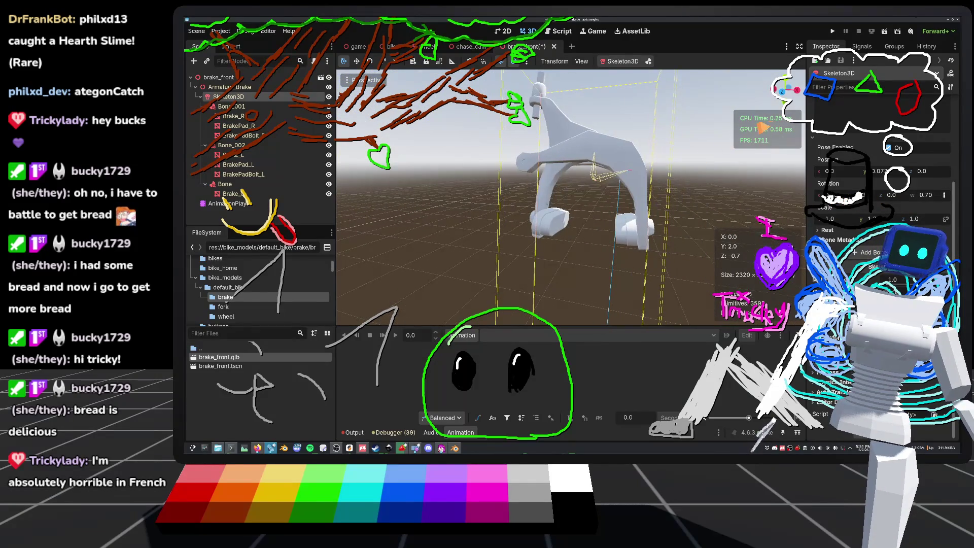
scroll(571, 198, "down", 6)
mouse_move(571, 198)
middle_mouse_down()
mouse_move(507, 198)
mouse_move(522, 198)
middle_mouse_up()
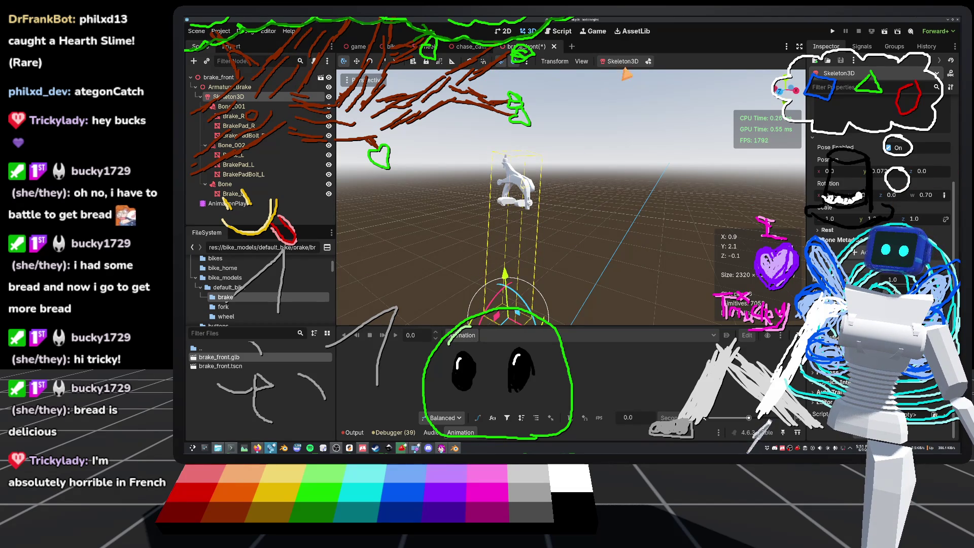
Rotate the brake bone about 168 degrees and centre the view on it.
scroll(629, 82, "up", 5)
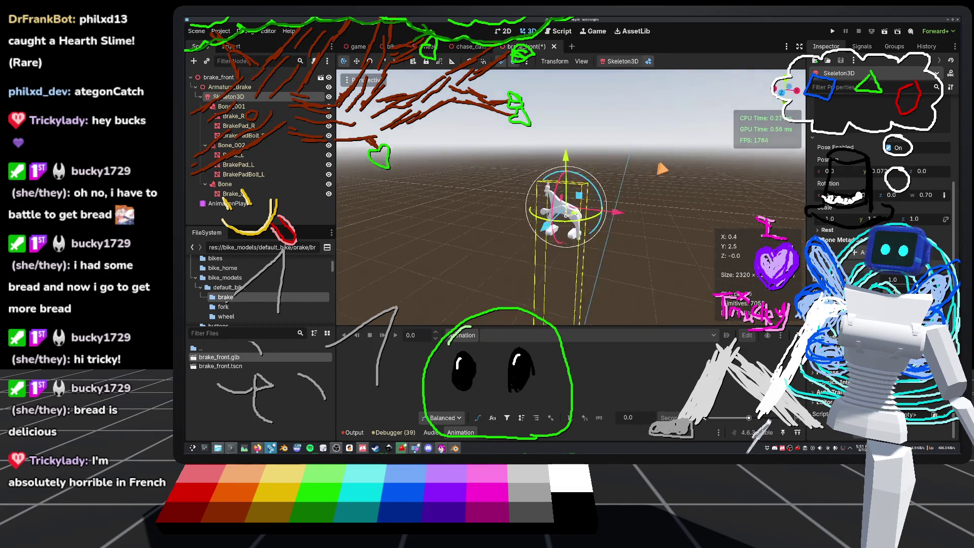
left_click(620, 62)
left_click(622, 63)
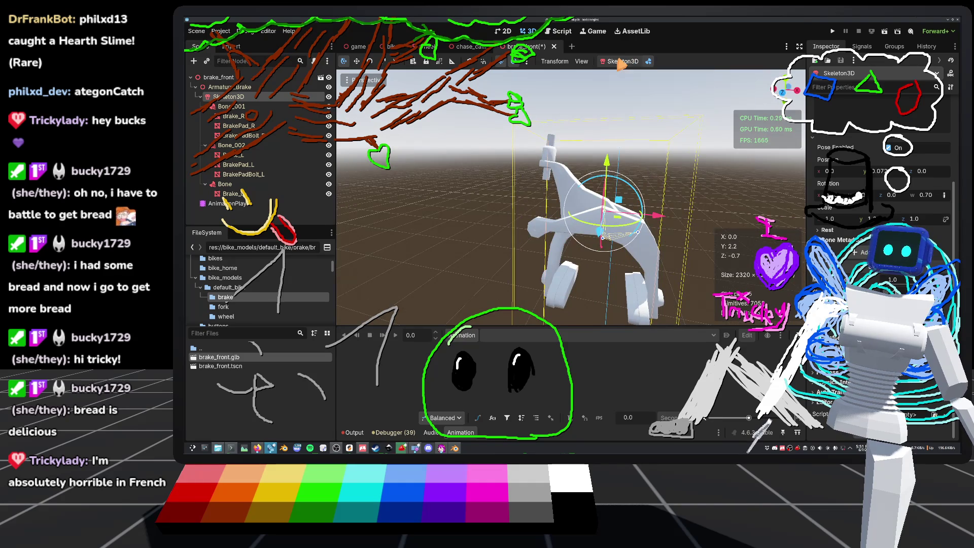
middle_click_drag(704, 135, 690, 152)
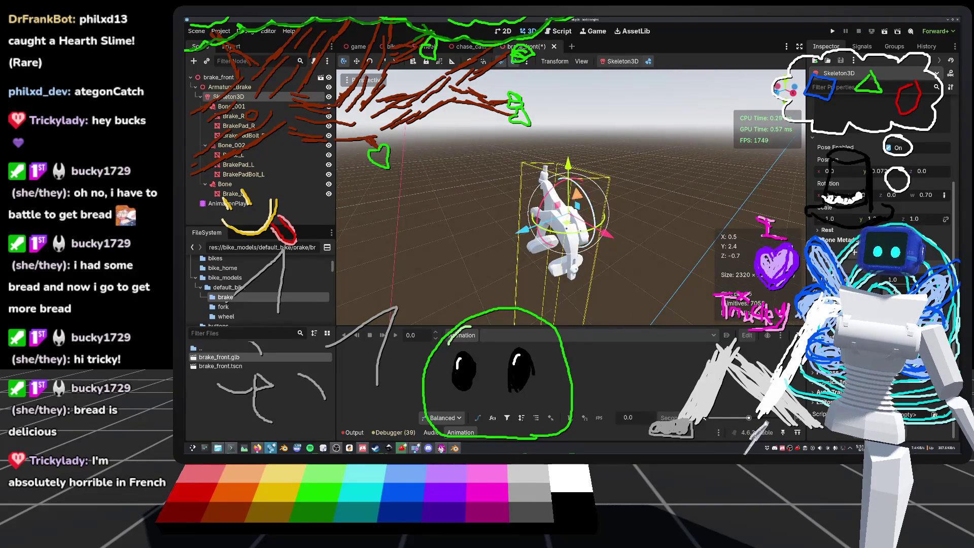
mouse_move(606, 198)
left_mouse_down()
mouse_move(614, 235)
mouse_move(592, 264)
mouse_move(559, 270)
mouse_move(529, 252)
mouse_move(533, 244)
left_mouse_up()
middle_click_drag(533, 244, 583, 284)
key("f")
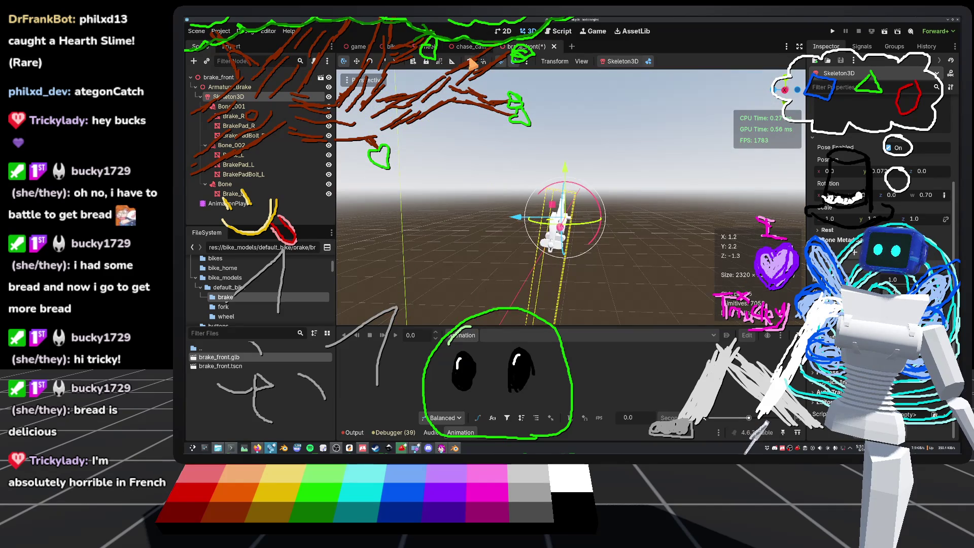
Nudge the bone by about -4 degrees and save the brake_front scene.
mouse_move(583, 177)
middle_mouse_down()
mouse_move(647, 191)
mouse_move(599, 183)
middle_mouse_up()
scroll(647, 192, "up", 4)
mouse_move(567, 158)
left_mouse_down()
mouse_move(578, 167)
mouse_move(566, 161)
left_mouse_up()
mouse_move(566, 161)
middle_mouse_down()
mouse_move(655, 175)
mouse_move(589, 181)
middle_mouse_up()
scroll(571, 198, "down", 3)
key("ctrl+s")
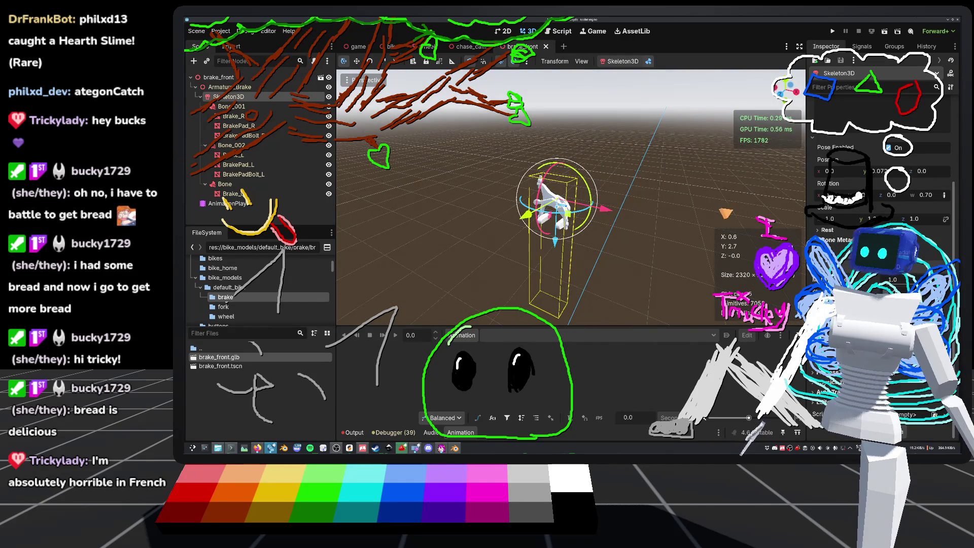
Select the AnimationPlayer node and choose Animation > New.
left_click(235, 204)
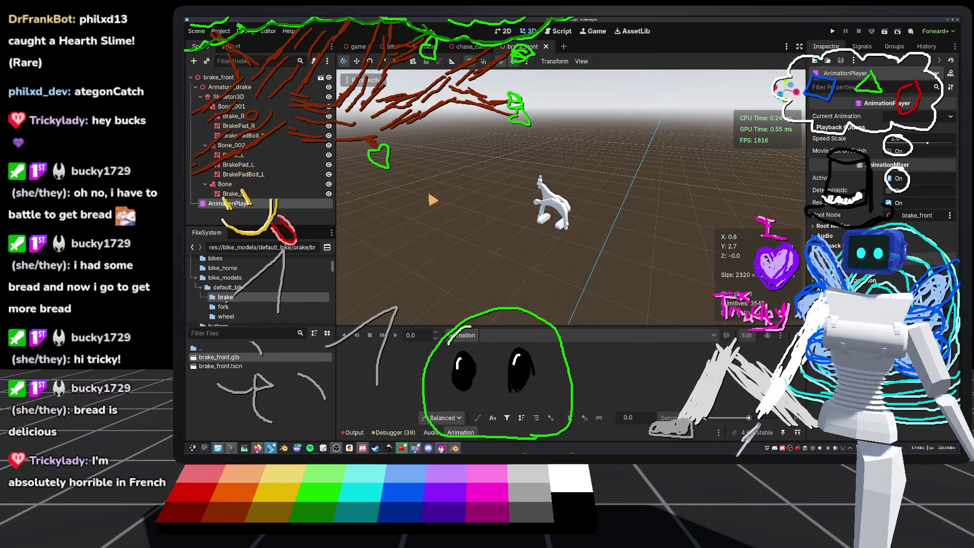
scroll(421, 196, "up", 5)
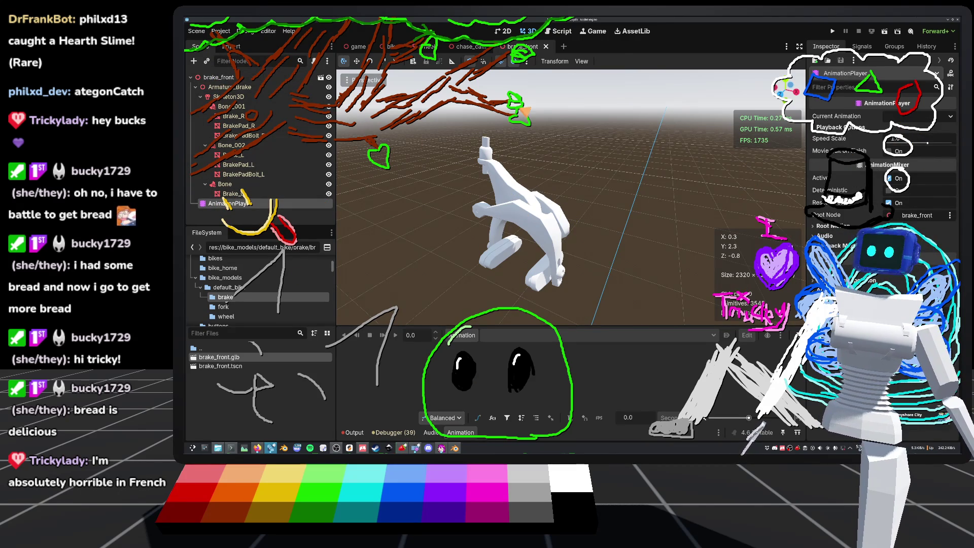
left_click(292, 96)
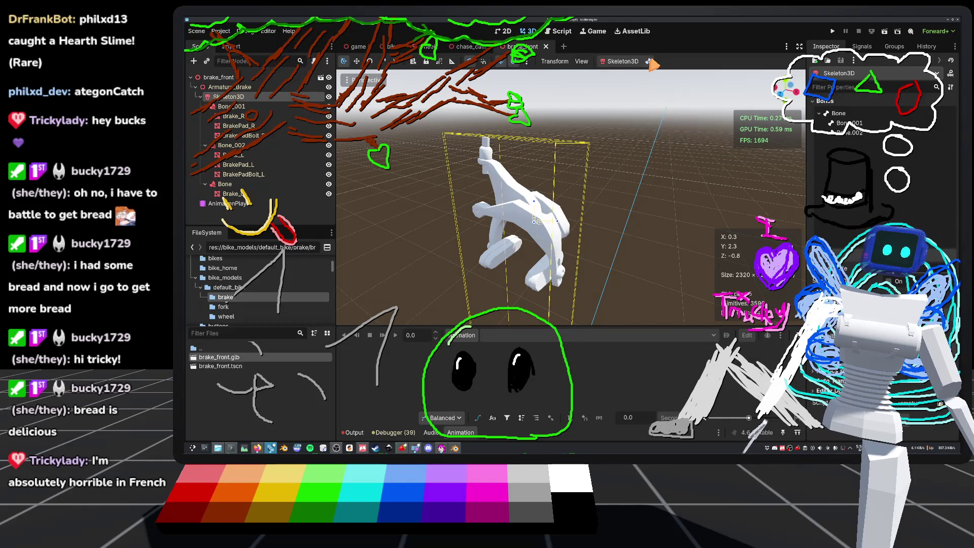
left_click(626, 63)
left_click(628, 64)
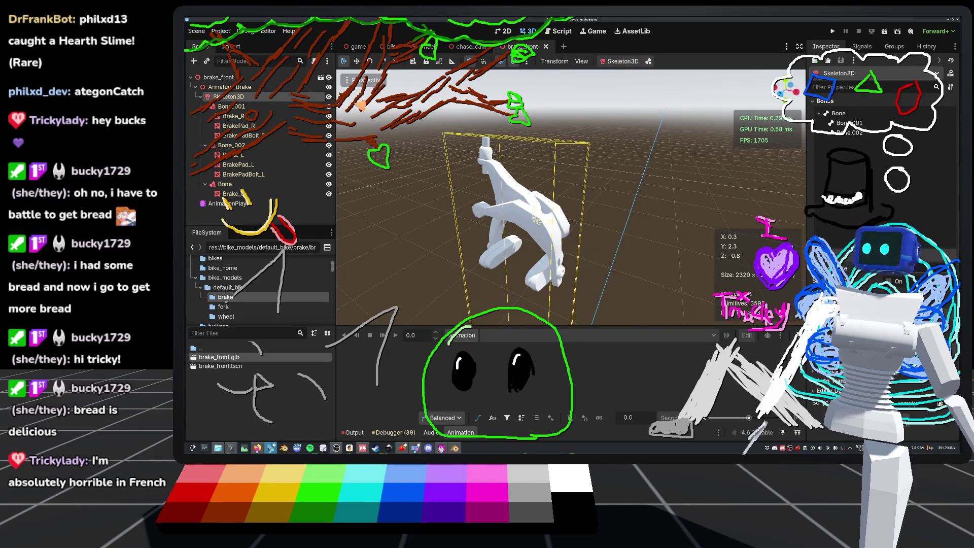
left_click(257, 204)
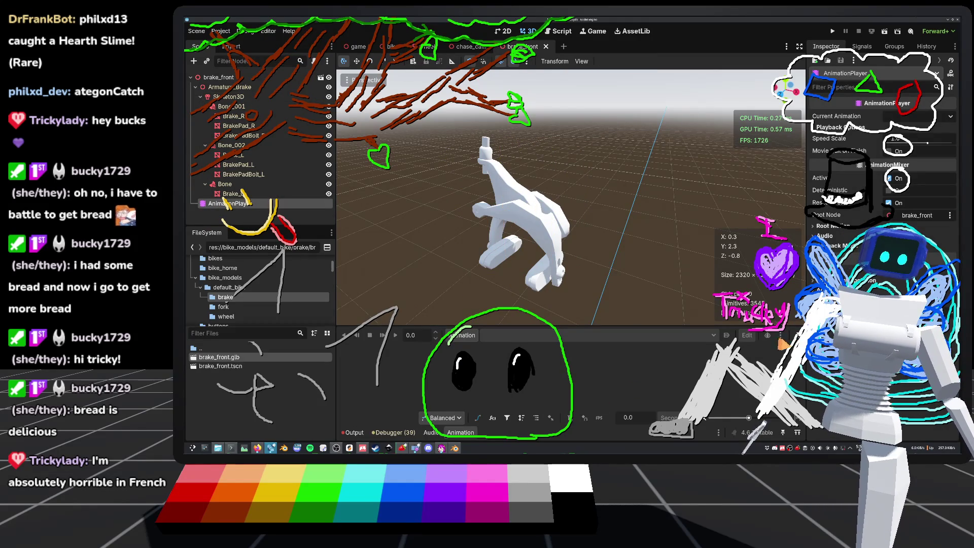
left_click(462, 334)
left_click(472, 351)
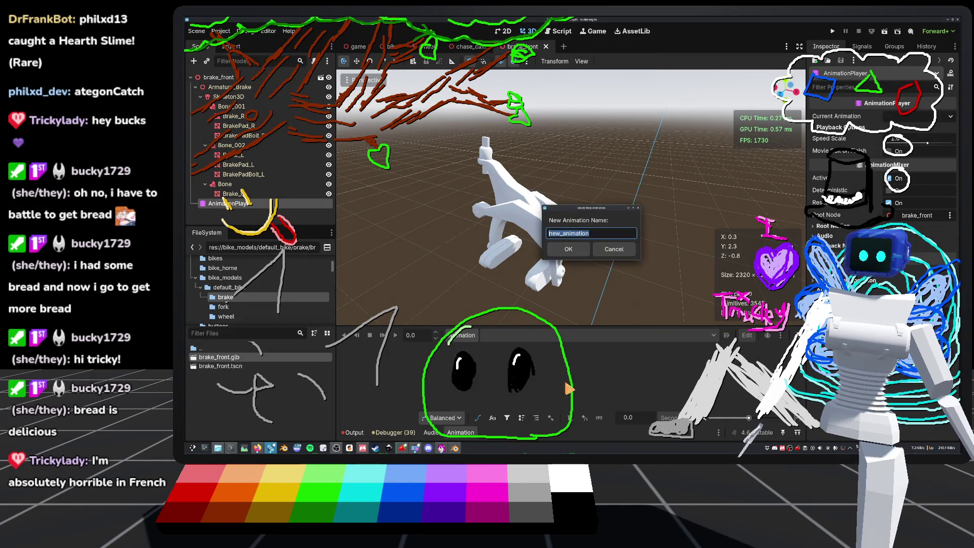
Name the new animation 'brake' and save the scene.
type("brake")
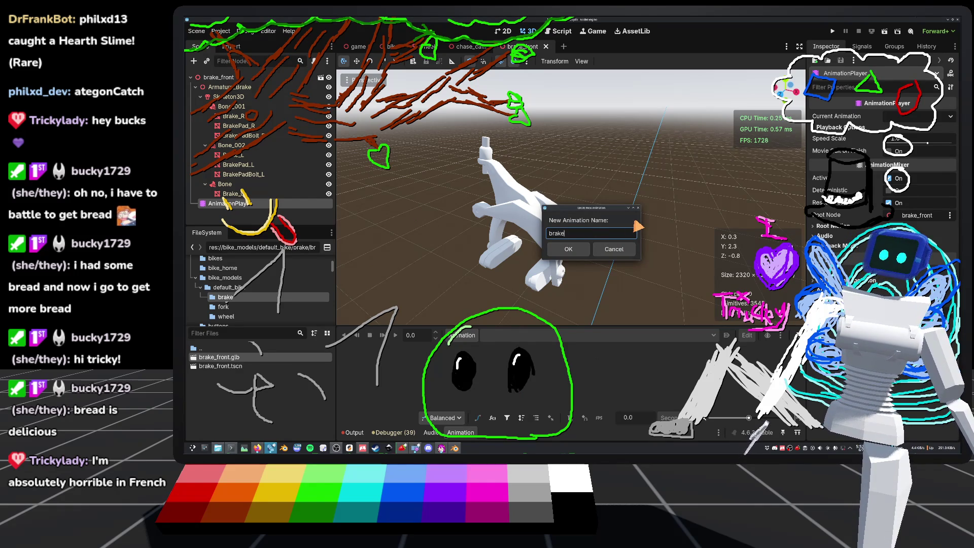
key("Return")
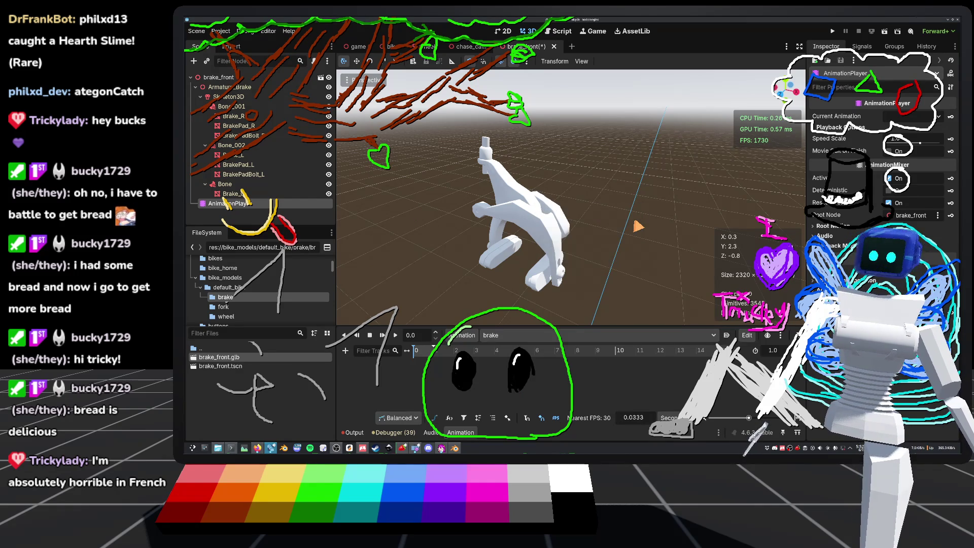
key("ctrl+s")
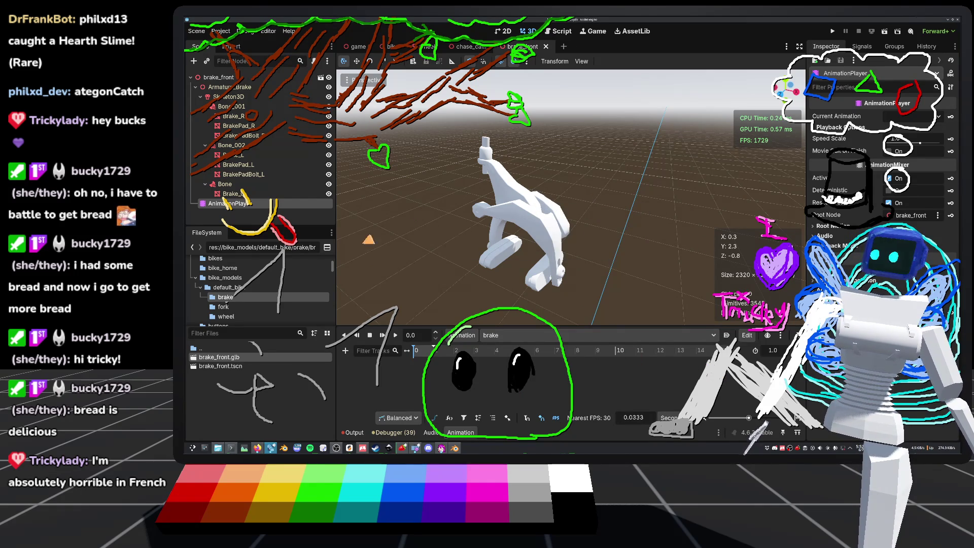
Select Skeleton3D and Bone.001 on the brake, viewing the caliper from above.
left_click(230, 97)
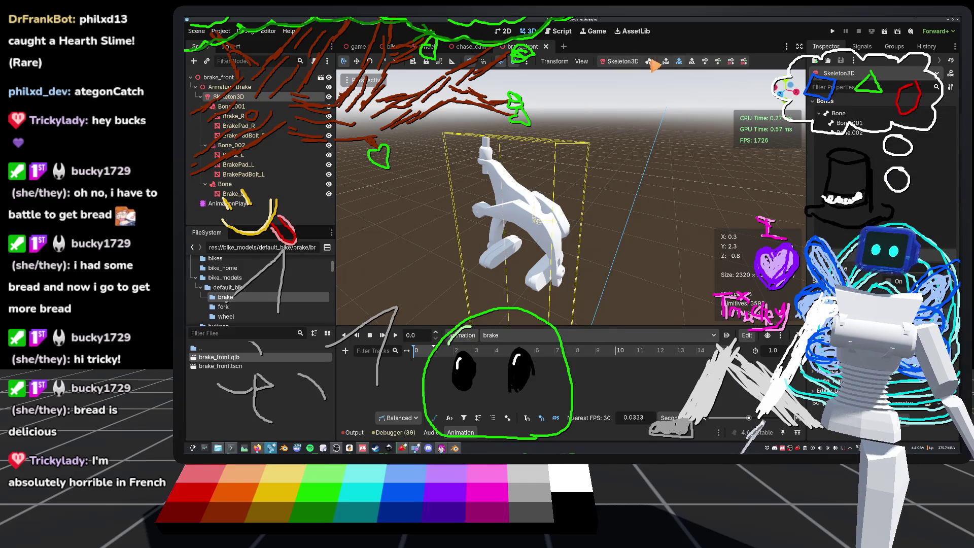
scroll(553, 228, "up", 5)
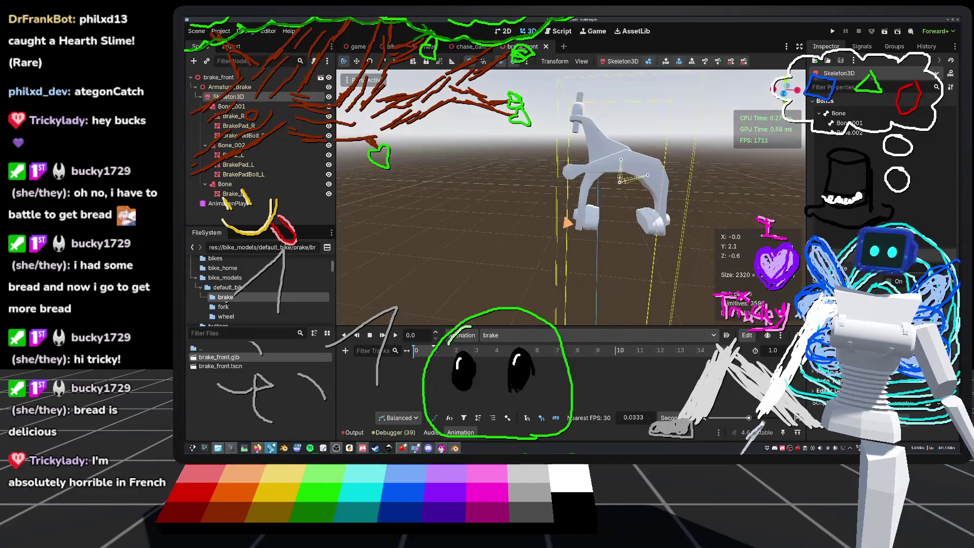
middle_click_drag(639, 284, 603, 288)
left_click(546, 213)
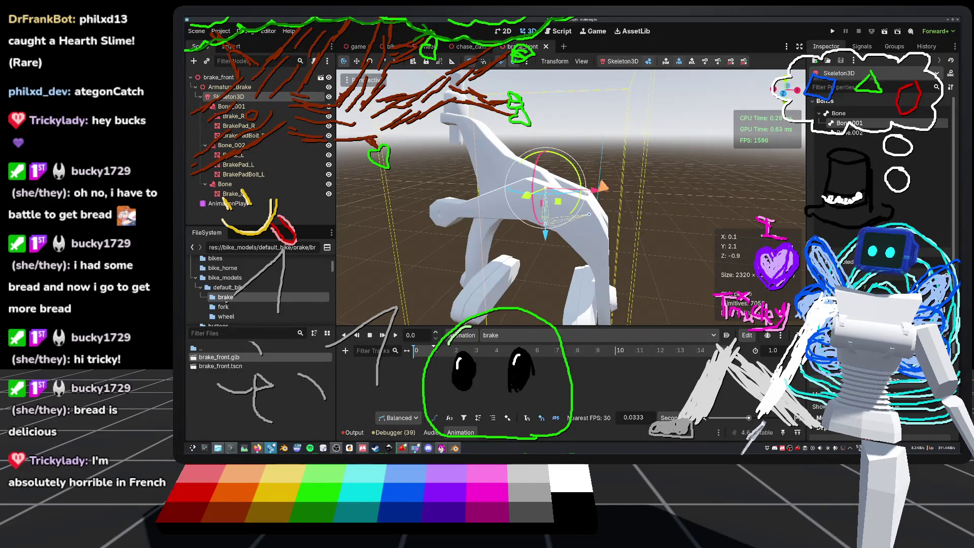
scroll(558, 203, "down", 3)
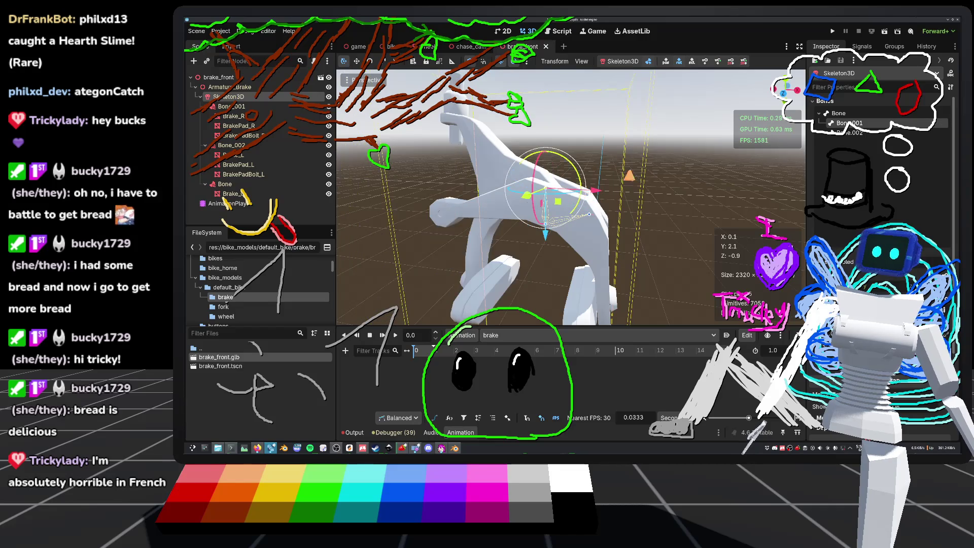
middle_click_drag(589, 162, 523, 173)
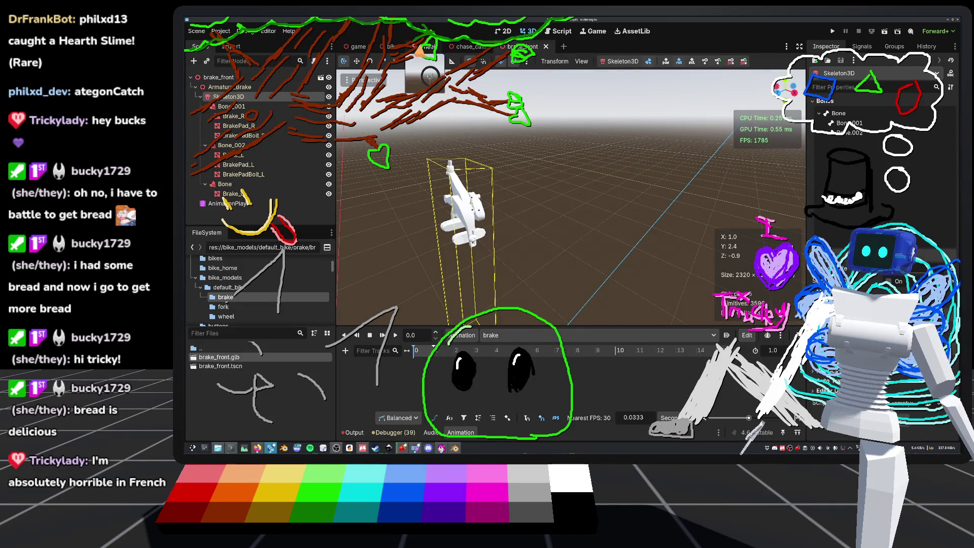
left_click(391, 47)
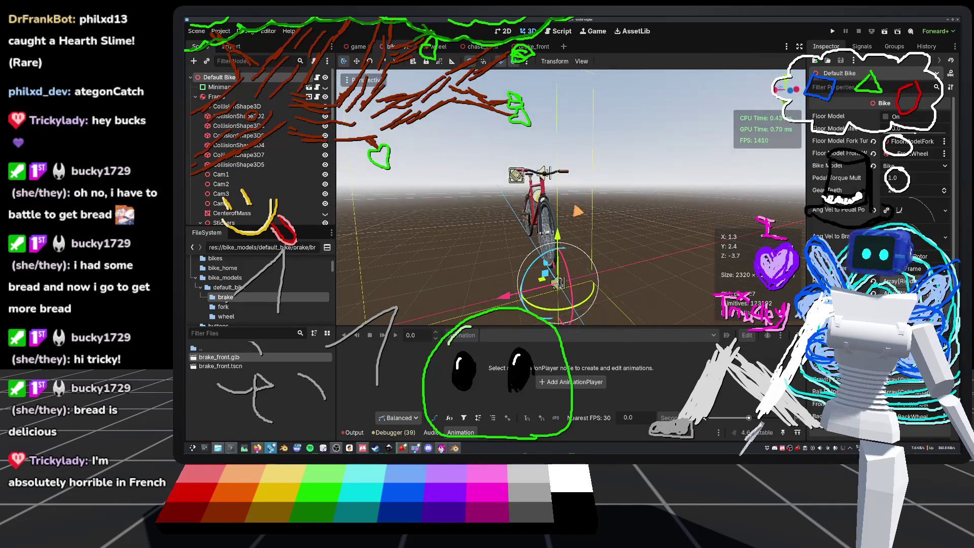
In the Default Bike scene, select and expand the bike's Fork node.
middle_click_drag(571, 198, 508, 198)
scroll(571, 198, "up", 5)
middle_click_drag(640, 206, 456, 152)
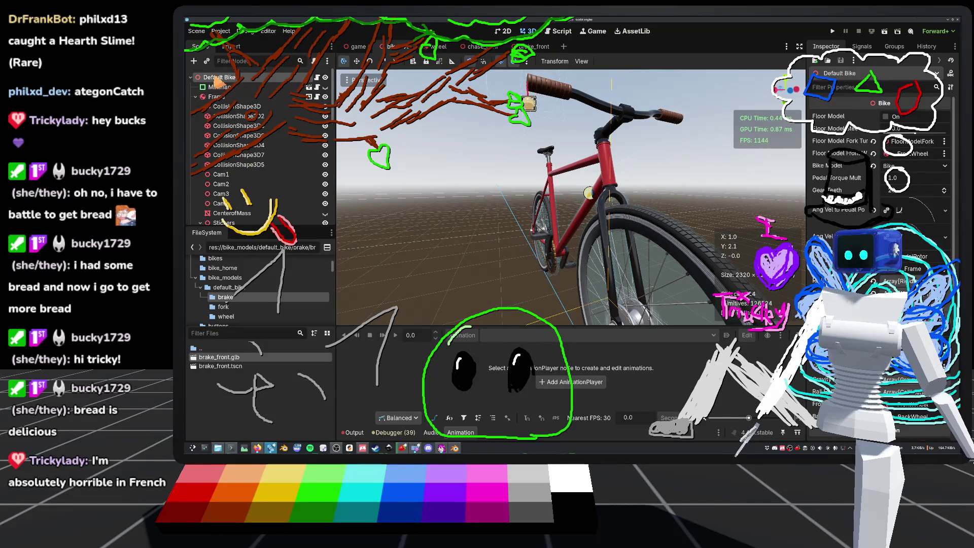
scroll(227, 122, "down", 5)
scroll(235, 130, "down", 5)
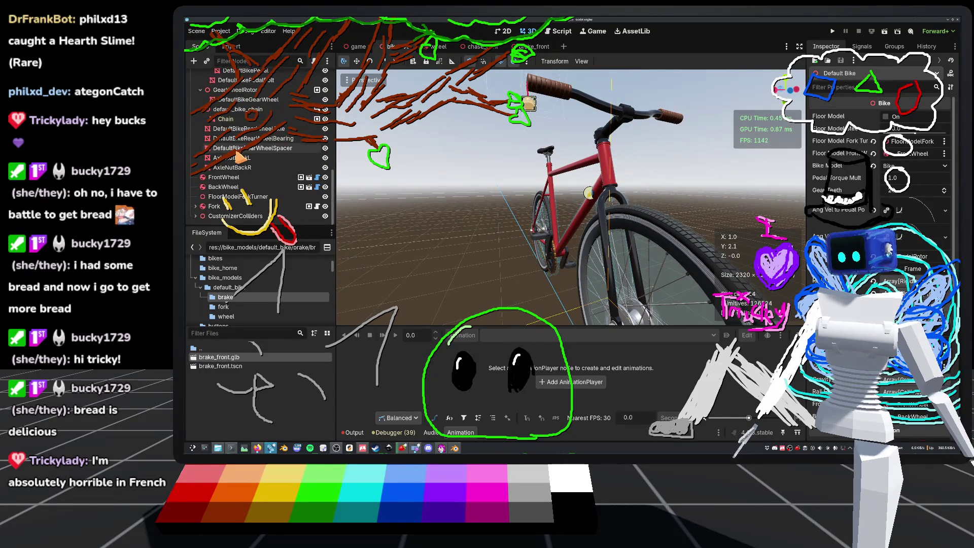
left_click(213, 206)
left_click(195, 206)
scroll(203, 203, "down", 3)
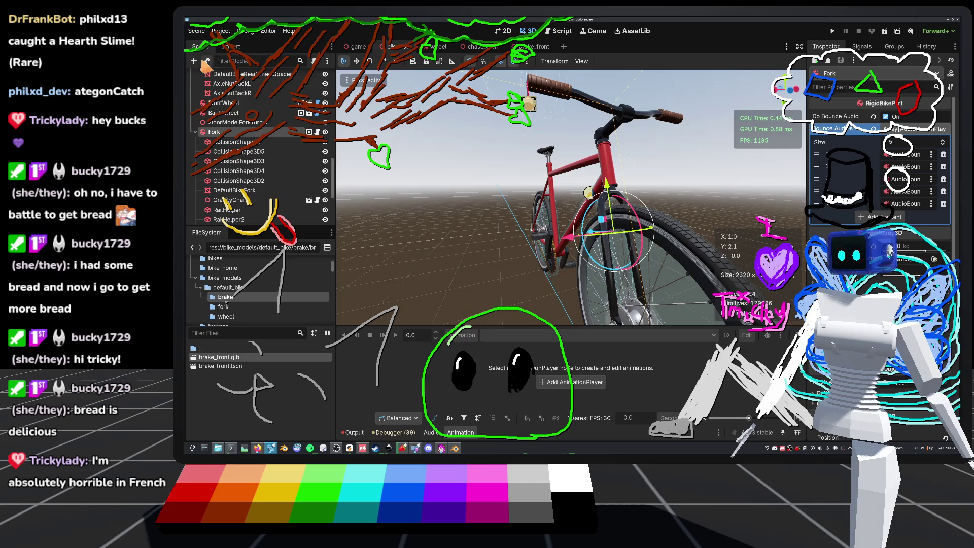
Instance brake_front.tscn under the Fork by searching 'brake', then move it up the hierarchy.
key("ctrl+shift+o")
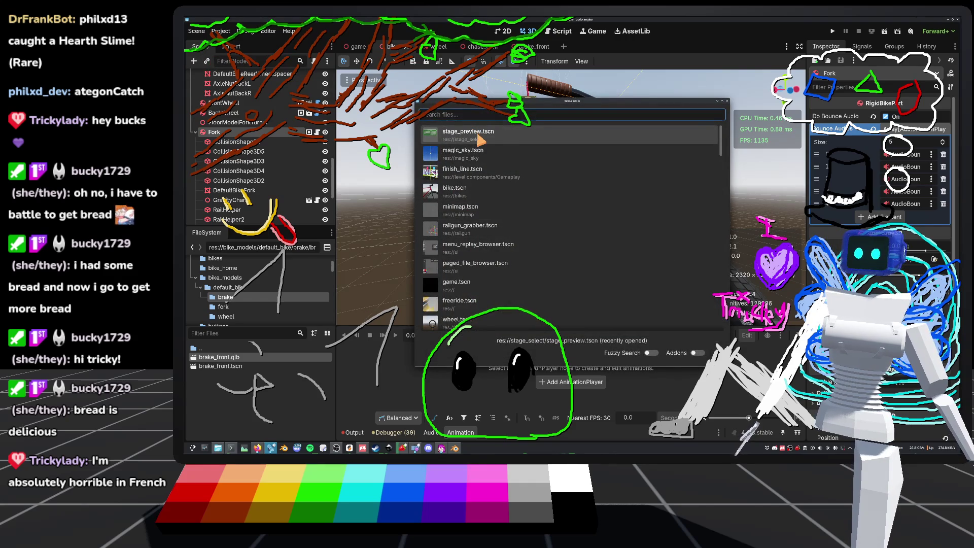
type("b")
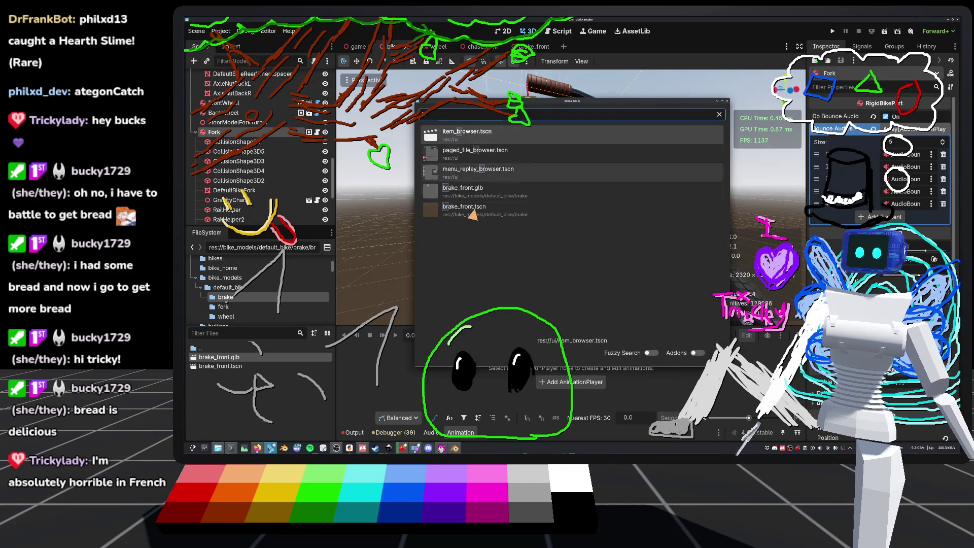
double_click(482, 208)
middle_click_drag(570, 198, 487, 200)
scroll(487, 200, "down", 3)
middle_click_drag(570, 198, 538, 198)
scroll(538, 198, "up", 5)
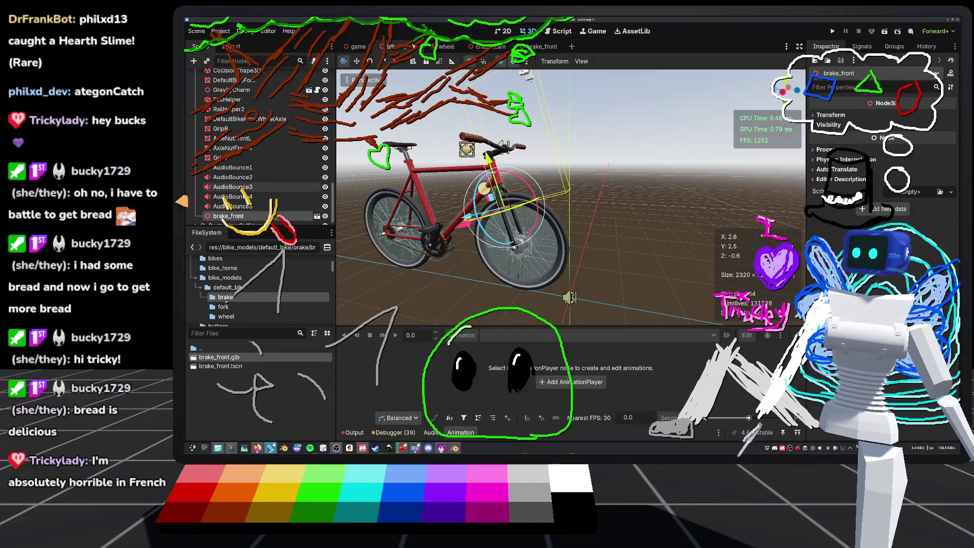
mouse_move(238, 219)
left_mouse_down()
mouse_move(225, 91)
mouse_move(236, 84)
left_mouse_up()
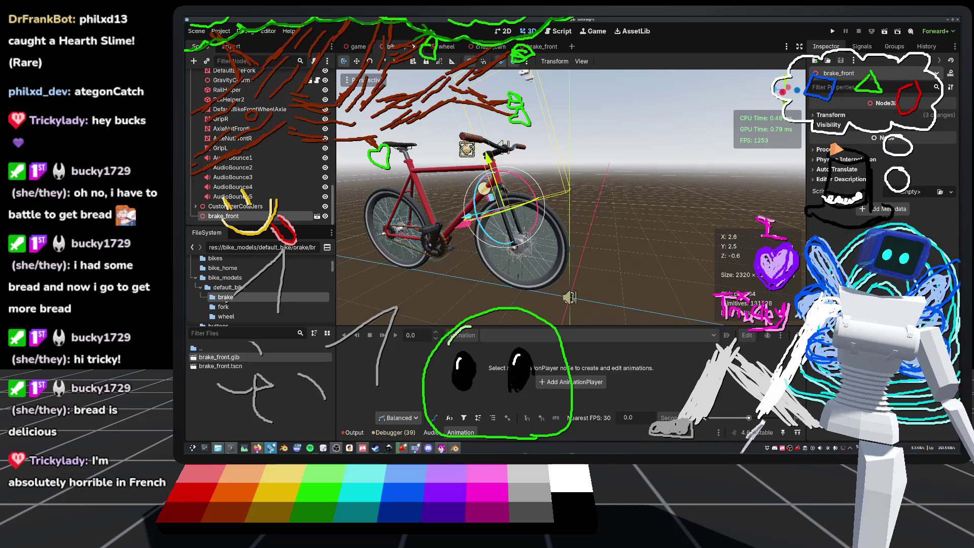
Reparent brake_front onto DefaultBikeFork, check its transform, and save the bike scene.
left_click(848, 114)
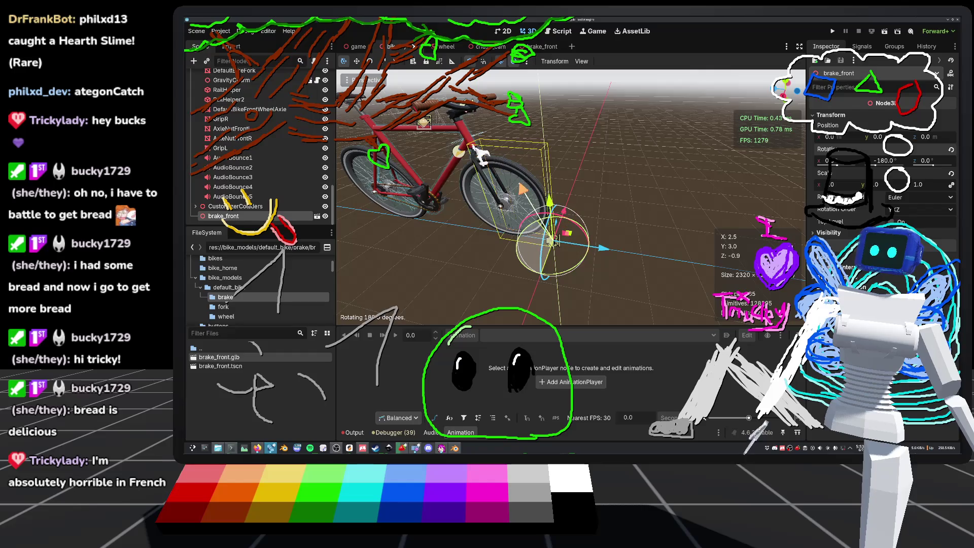
right_click_drag(568, 203, 488, 218)
key("ctrl+s")
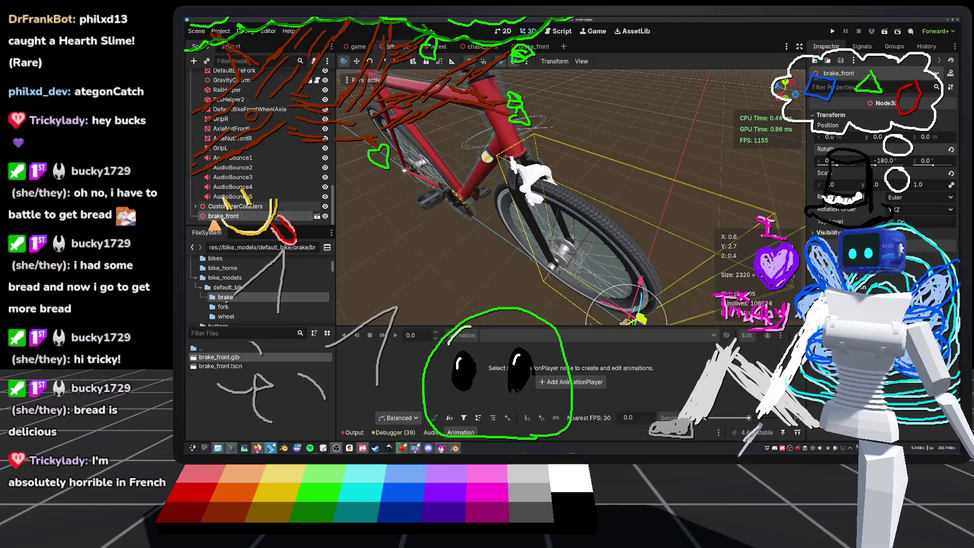
mouse_move(224, 216)
left_mouse_down()
mouse_move(231, 162)
mouse_move(239, 164)
mouse_move(228, 109)
mouse_move(215, 104)
left_mouse_up()
right_click_drag(487, 219, 480, 220)
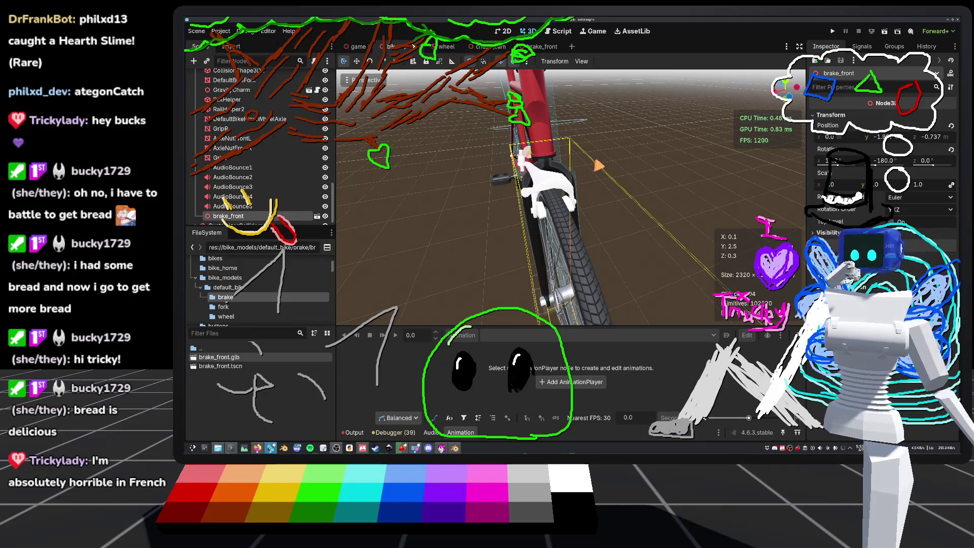
mouse_move(479, 220)
right_mouse_down()
mouse_move(479, 198)
mouse_move(507, 198)
mouse_move(507, 218)
mouse_move(644, 250)
mouse_move(609, 259)
right_mouse_up()
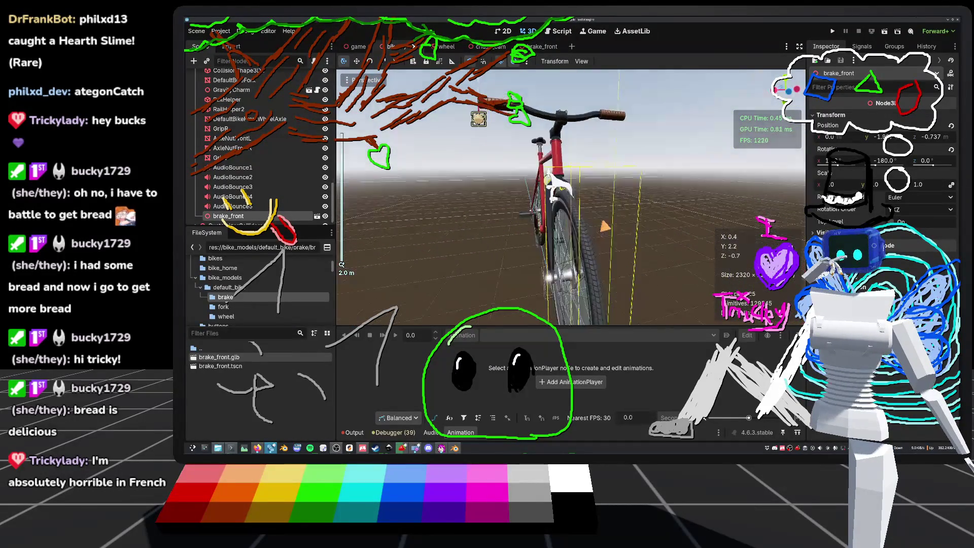
right_click_drag(571, 198, 515, 202)
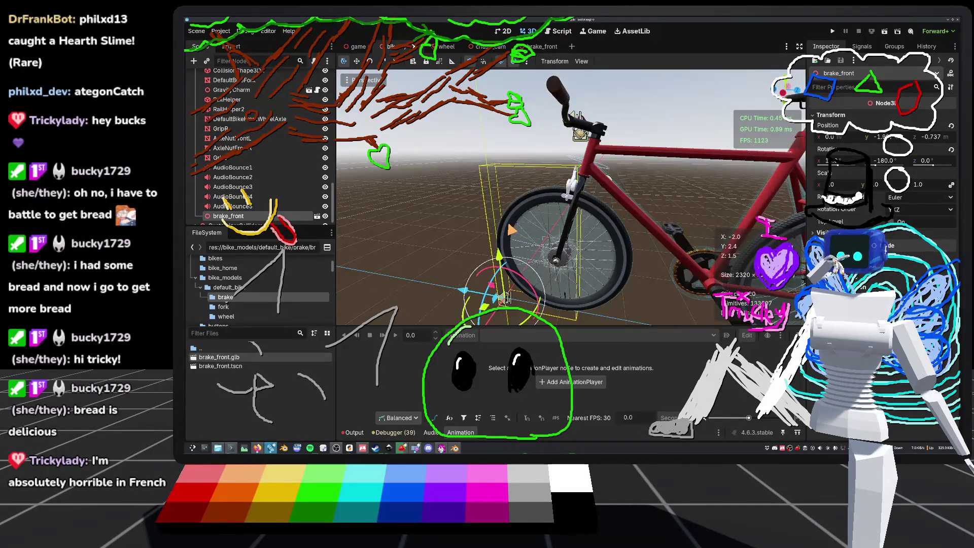
right_click_drag(516, 202, 492, 204)
scroll(633, 227, "up", 5)
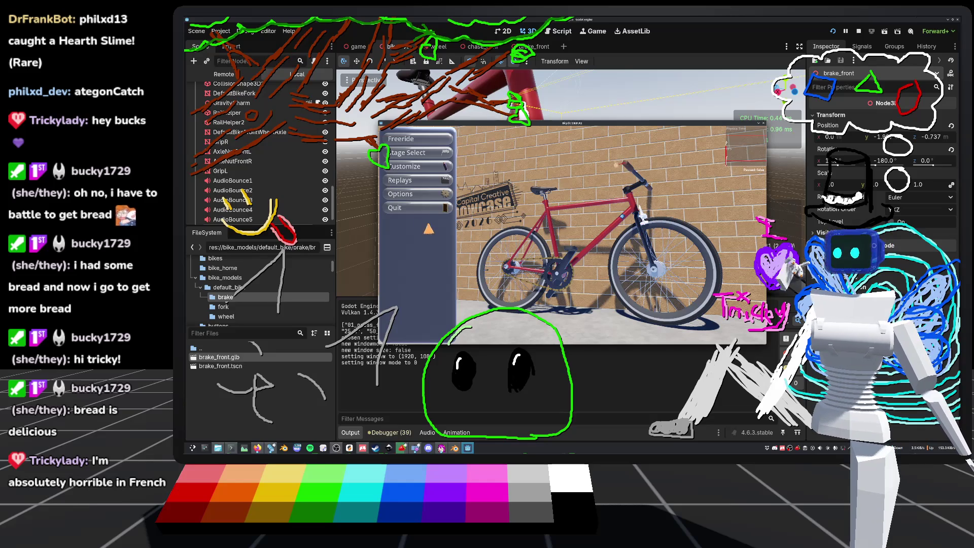
Stop the running game and display the empty brake animation timeline beside the front brake.
left_click(414, 210)
mouse_move(571, 183)
middle_mouse_down()
mouse_move(446, 187)
mouse_move(488, 186)
mouse_move(523, 199)
mouse_move(507, 200)
middle_mouse_up()
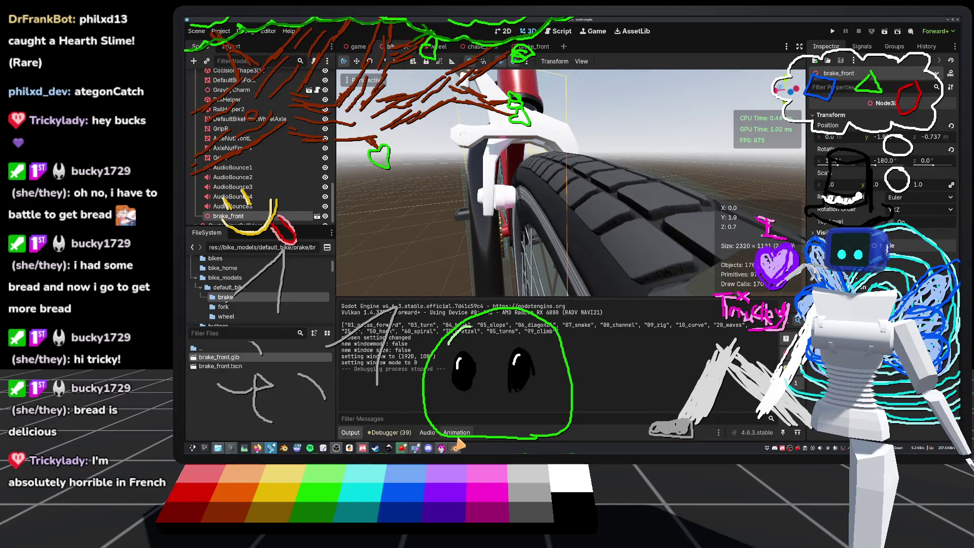
left_click(457, 433)
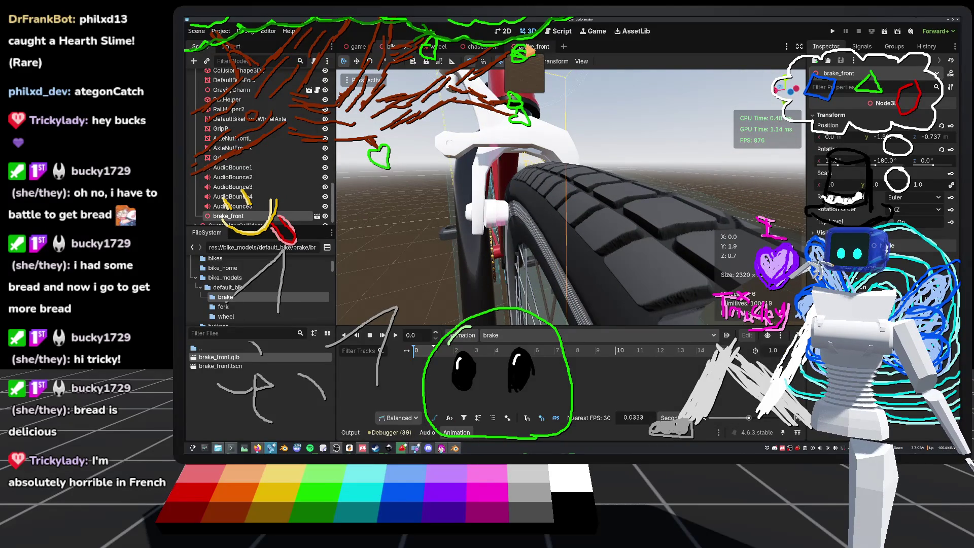
In brake_front, select the skeleton's Bone.001, test-rotate the brake arm, then undo the rotation.
left_click(541, 46)
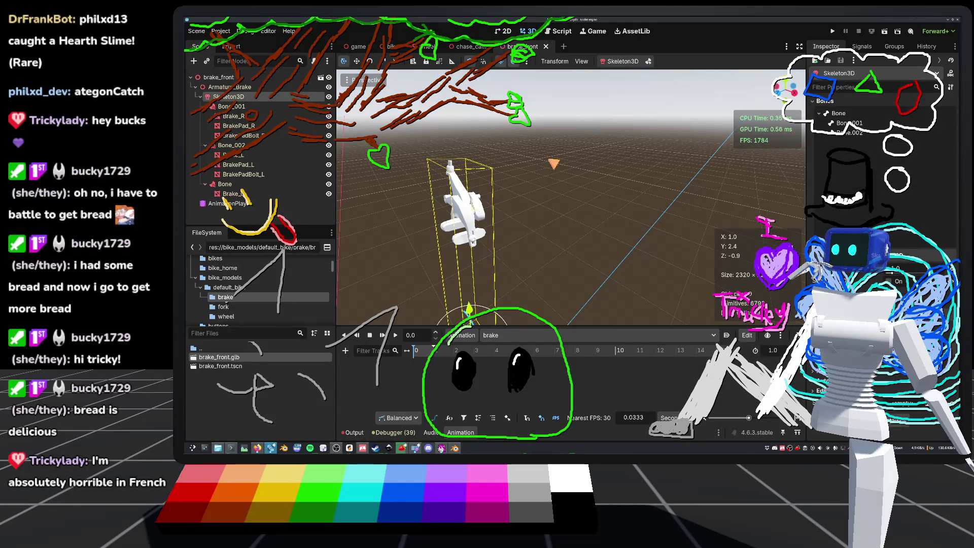
mouse_move(575, 183)
middle_mouse_down()
mouse_move(609, 198)
mouse_move(644, 188)
mouse_move(426, 200)
middle_mouse_up()
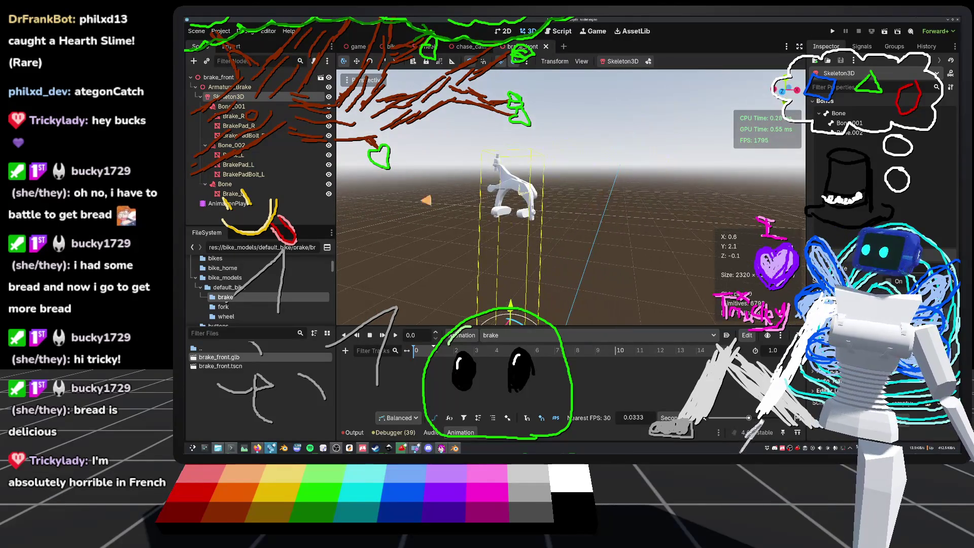
left_click(237, 204)
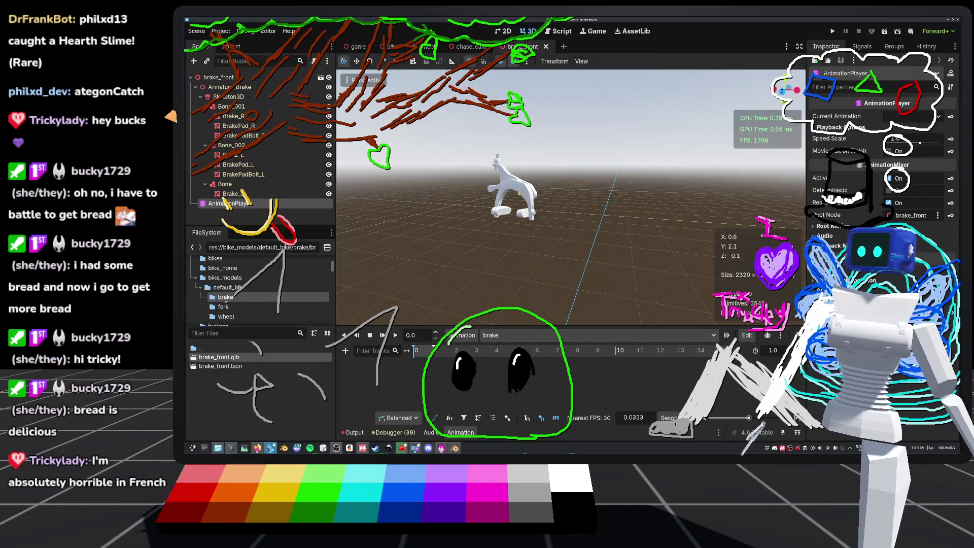
left_click(229, 97)
scroll(516, 185, "up", 5)
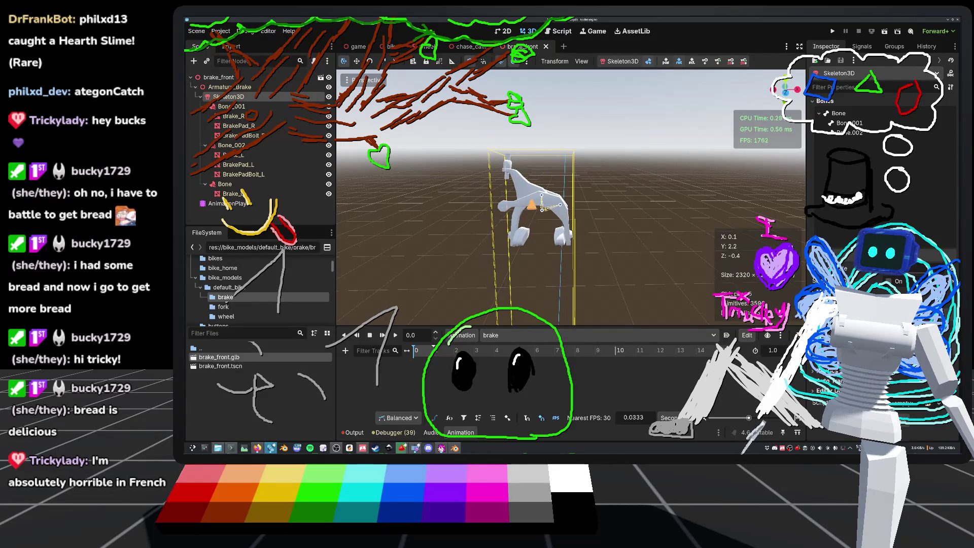
left_click(850, 123)
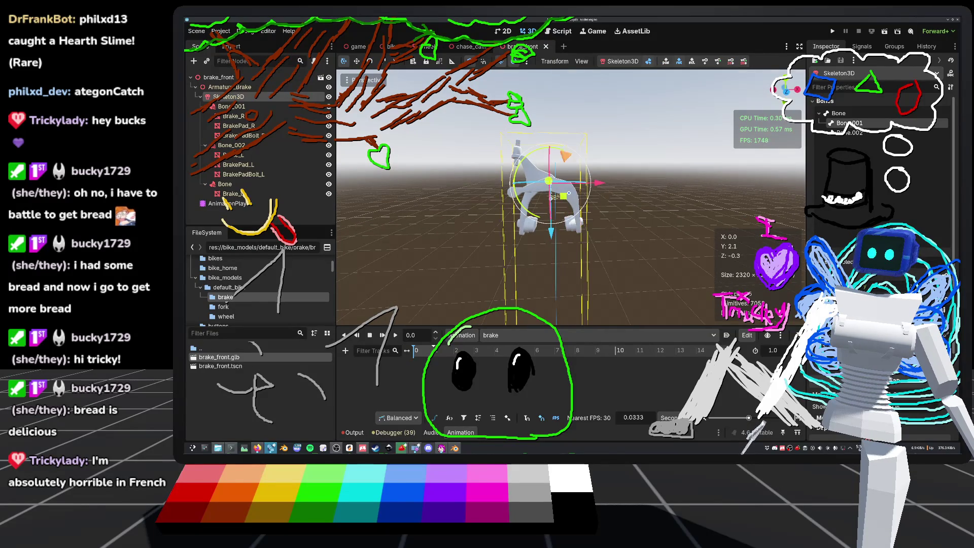
left_click_drag(583, 198, 579, 208)
middle_click_drag(578, 208, 558, 228)
scroll(558, 198, "up", 5)
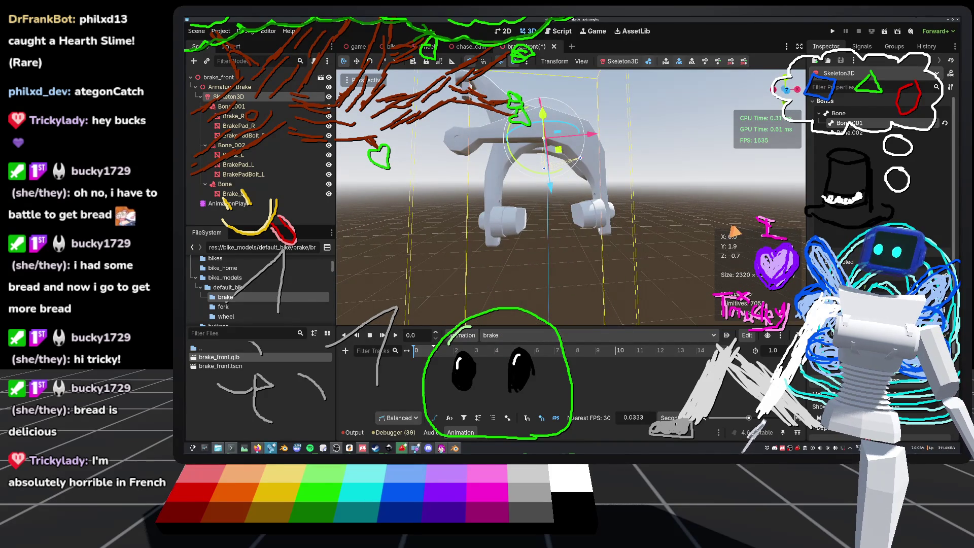
key("ctrl+z")
Compare the caliper in the bike scene, then return to brake_front and save it.
mouse_move(580, 158)
left_mouse_down()
mouse_move(563, 175)
mouse_move(580, 158)
left_mouse_up()
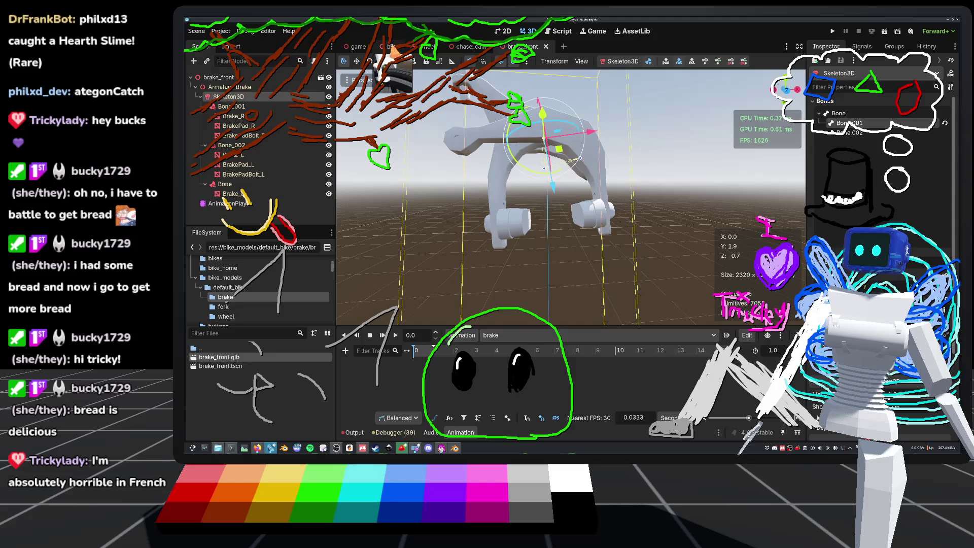
left_click(392, 47)
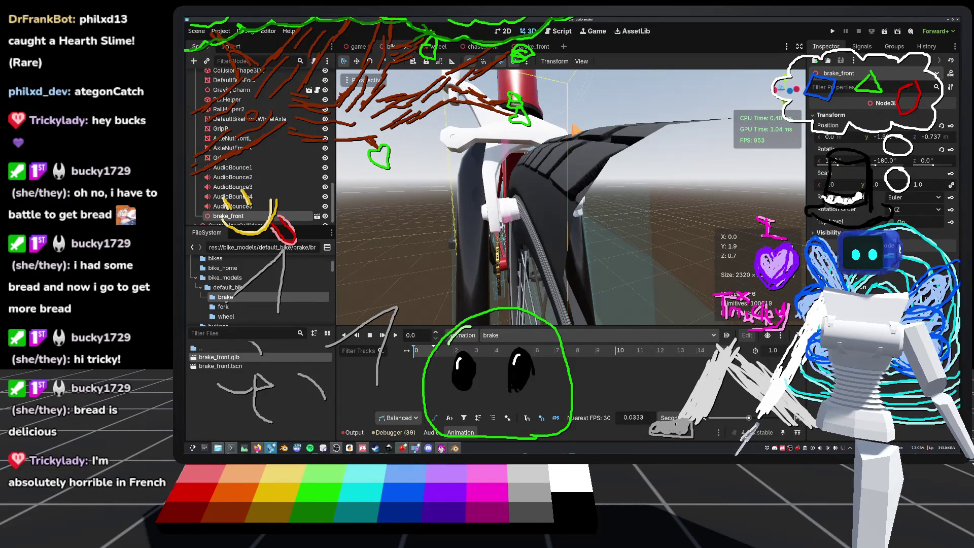
left_click(530, 48)
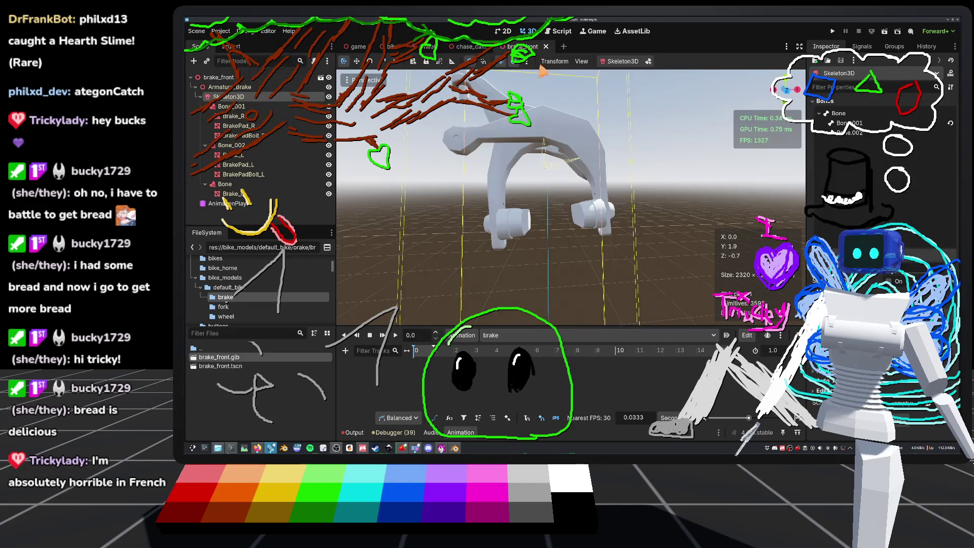
scroll(571, 198, "down", 5)
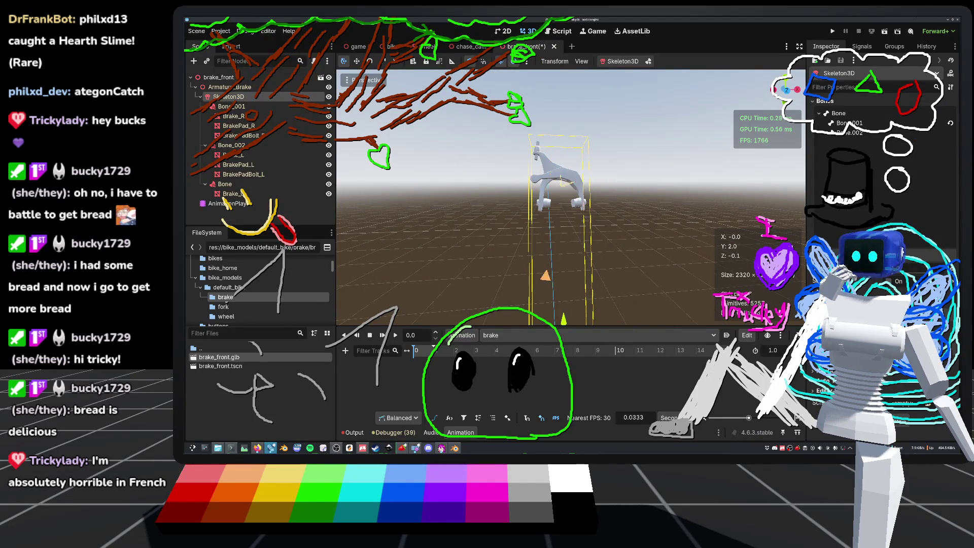
scroll(627, 232, "up", 3)
key("ctrl+s")
Create a new animation named 'rest' in the AnimationPlayer.
left_click(517, 337)
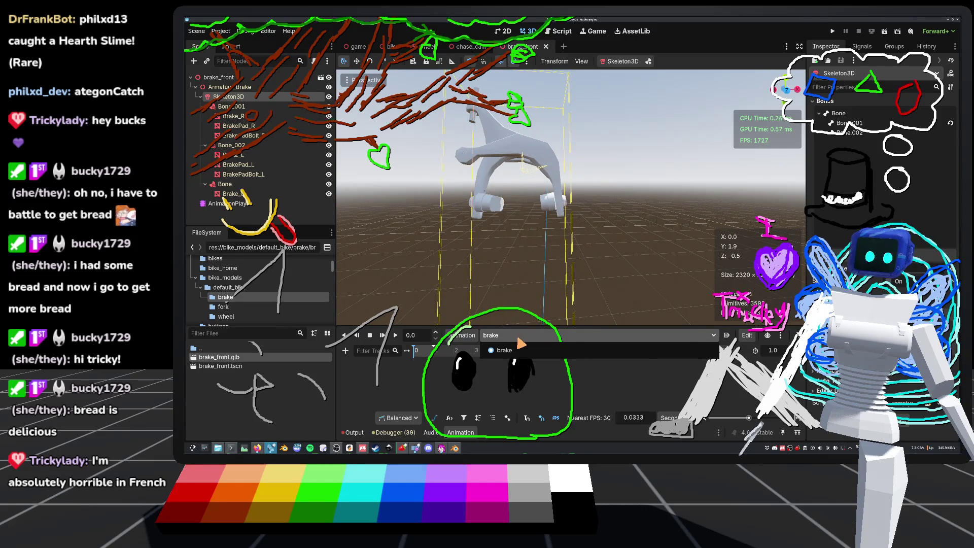
left_click(751, 337)
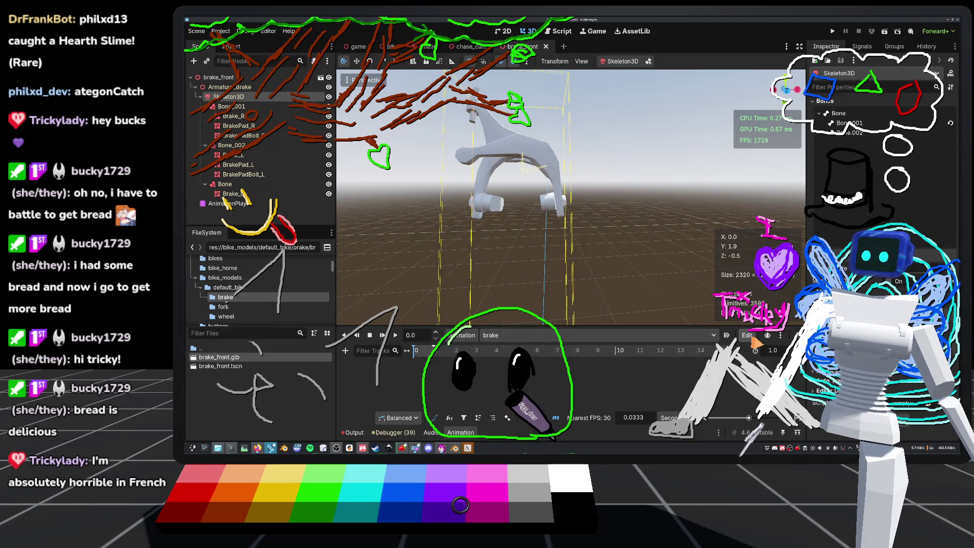
left_click(750, 337)
left_click(749, 336)
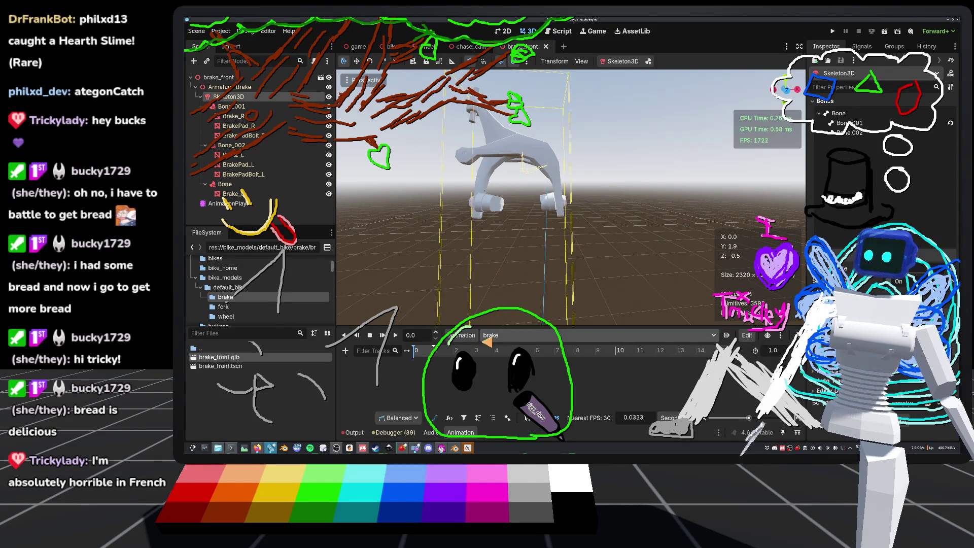
left_click(462, 335)
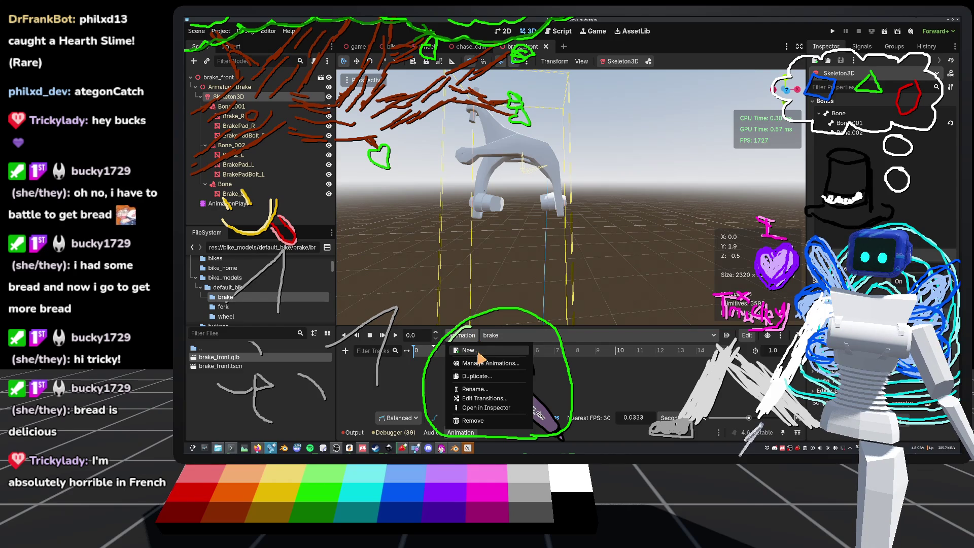
left_click(479, 351)
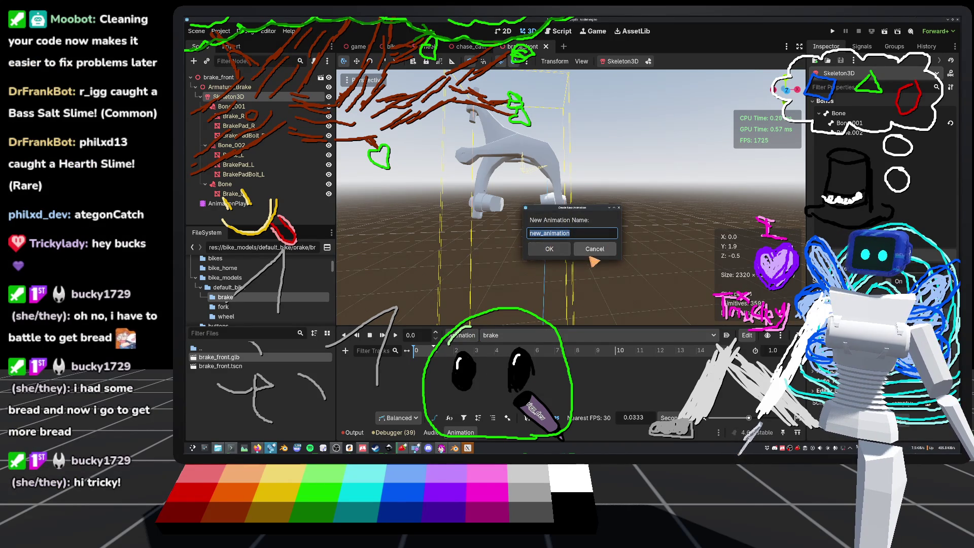
type("st")
key("Return")
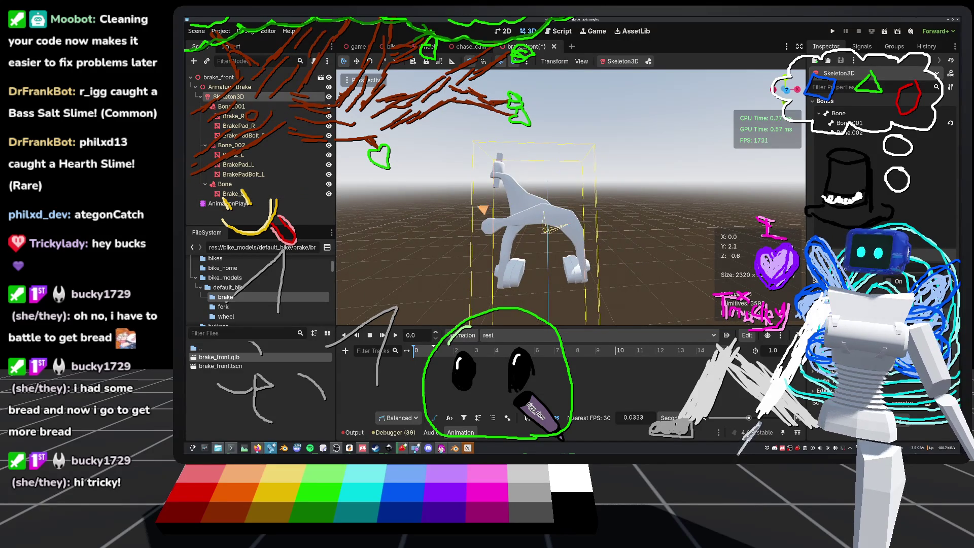
Key Bone, Bone.001 and Bone.002 in their current pose into the rest animation.
left_click(228, 203)
left_click(231, 96)
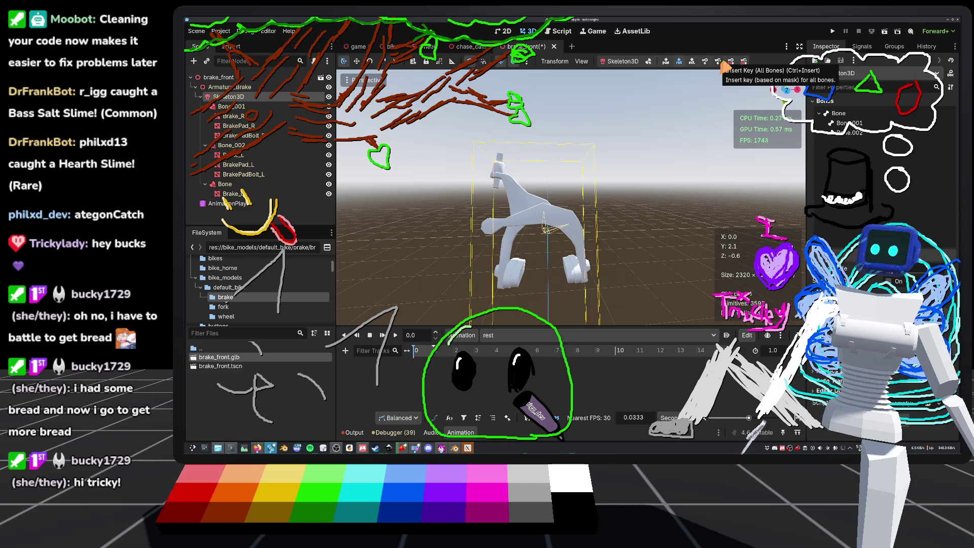
left_click(725, 64)
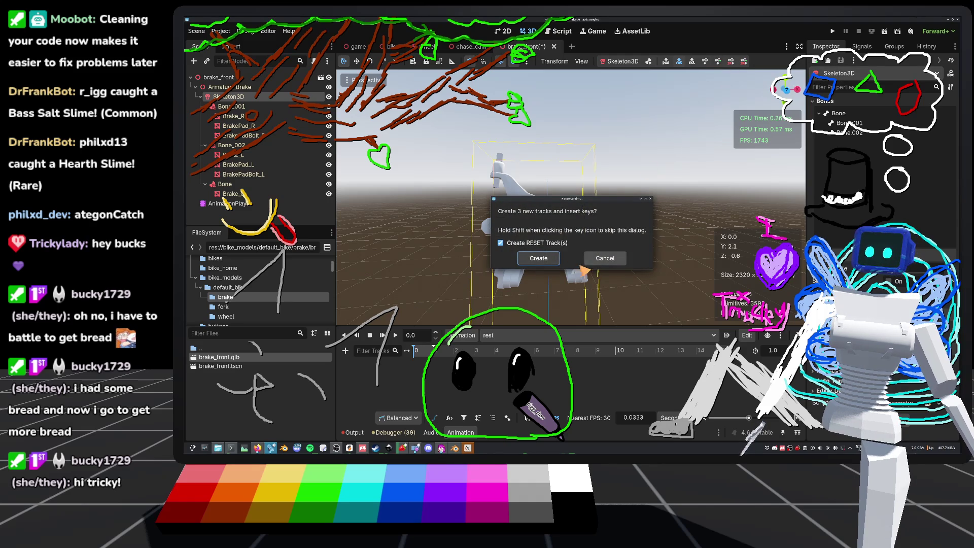
left_click(544, 260)
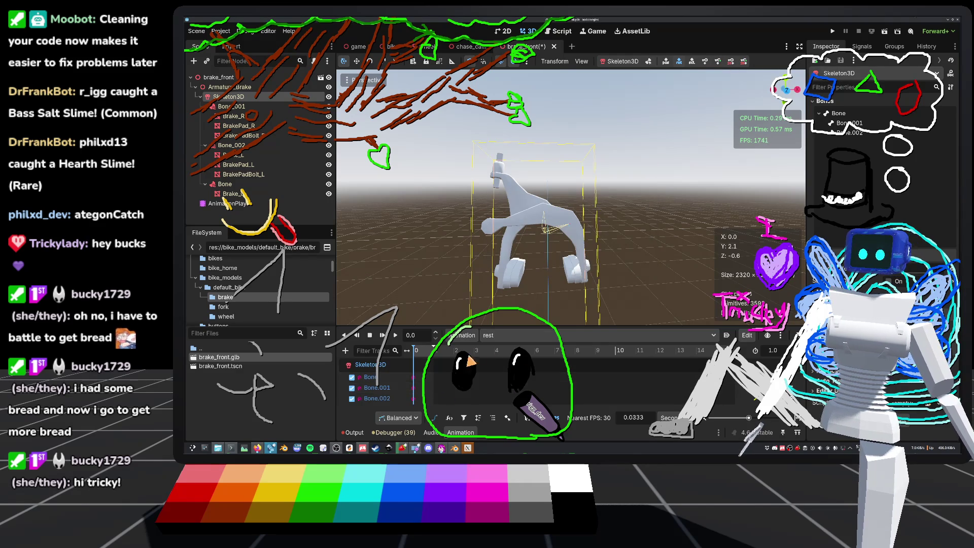
Delete the 'rest' animation from the AnimationPlayer.
left_click(506, 336)
left_click(512, 350)
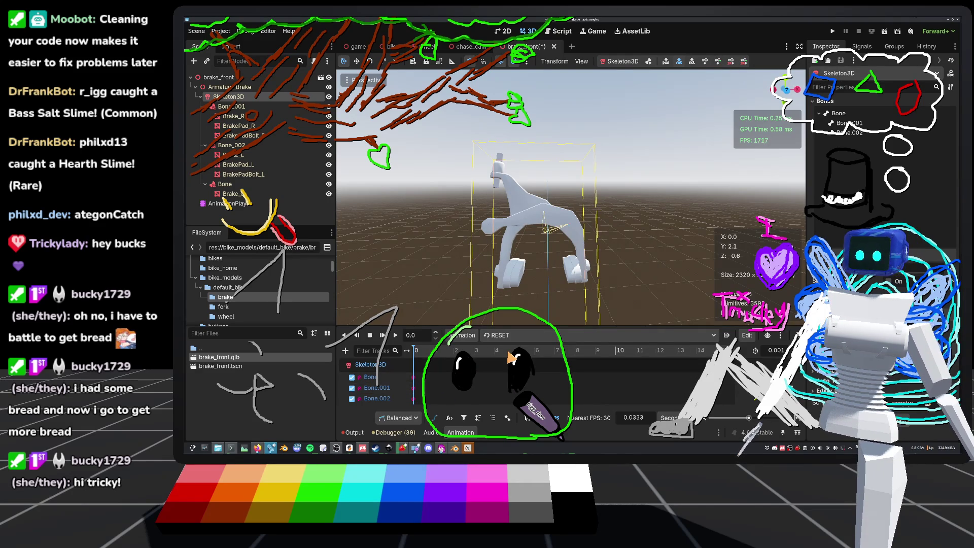
left_click(504, 336)
left_click(474, 377)
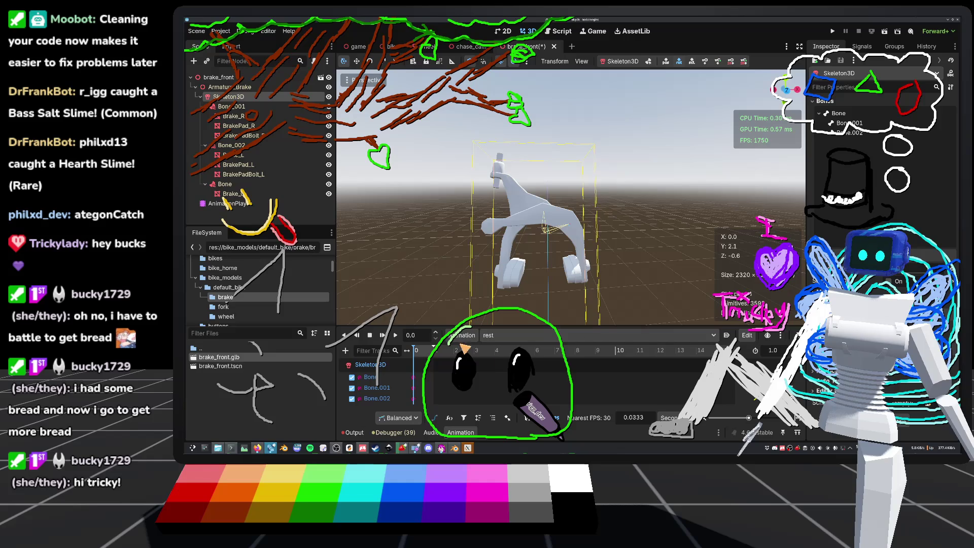
left_click(467, 338)
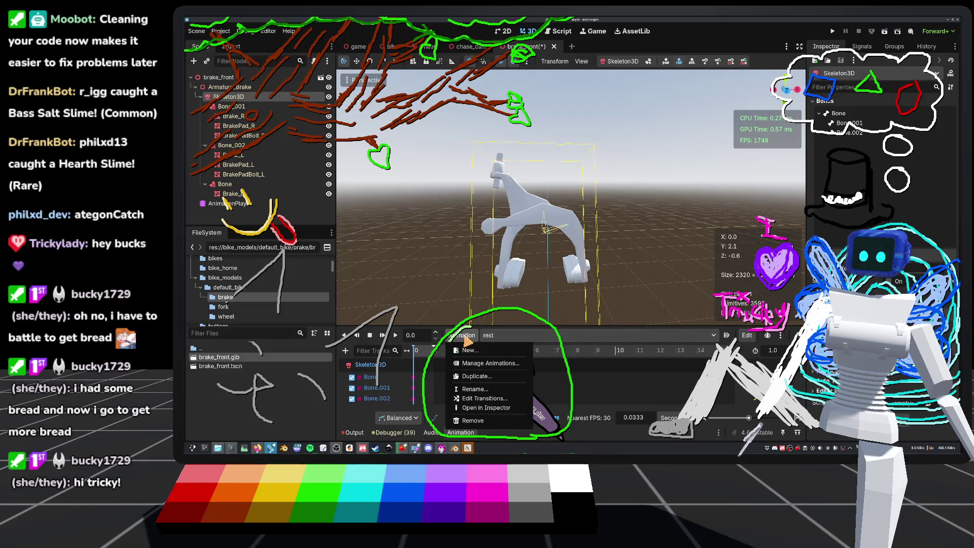
left_click(476, 424)
left_click(559, 246)
In the brake animation, tilt Bone.001 about 4.9°, save brake_front, and show the bike scene.
left_click(513, 335)
left_click(515, 345)
right_click_drag(569, 203, 548, 203)
left_click(226, 106)
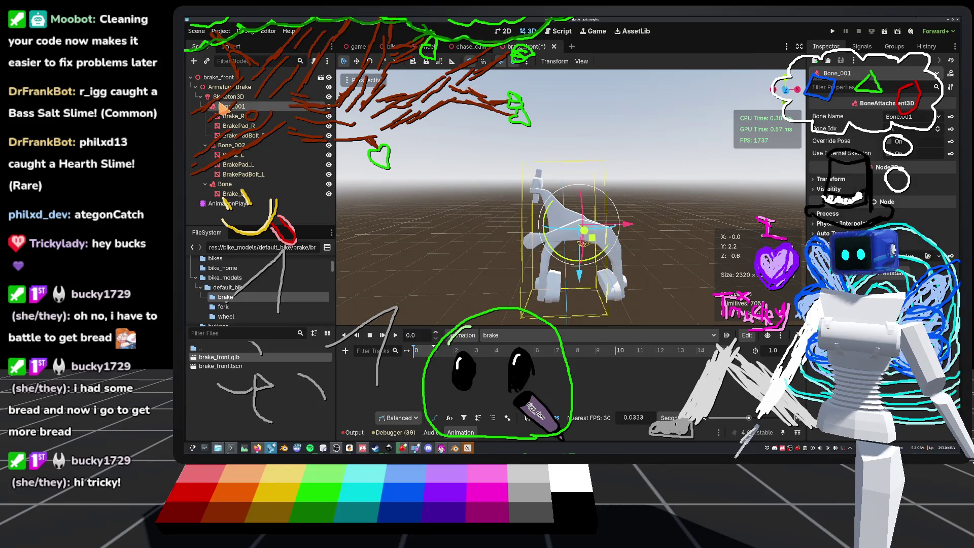
left_click(236, 97)
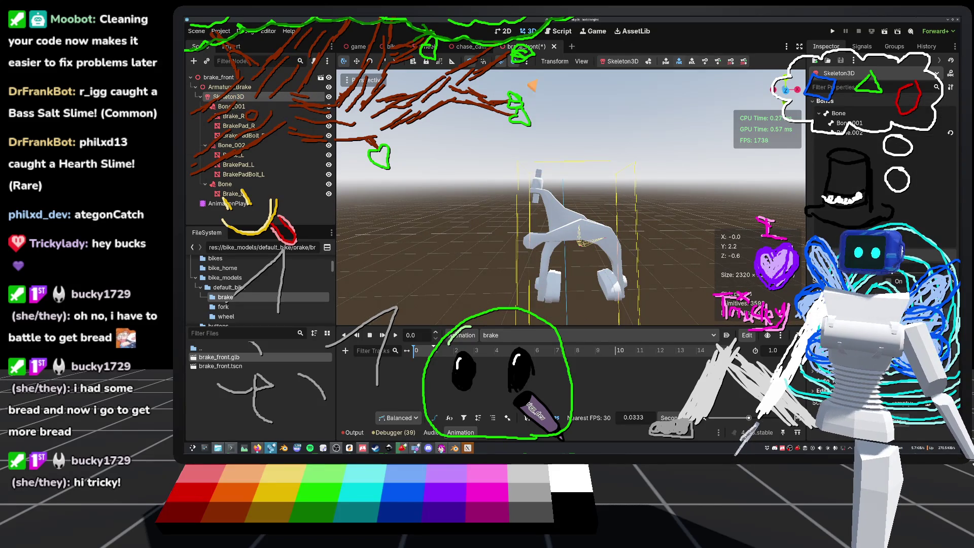
left_click(850, 123)
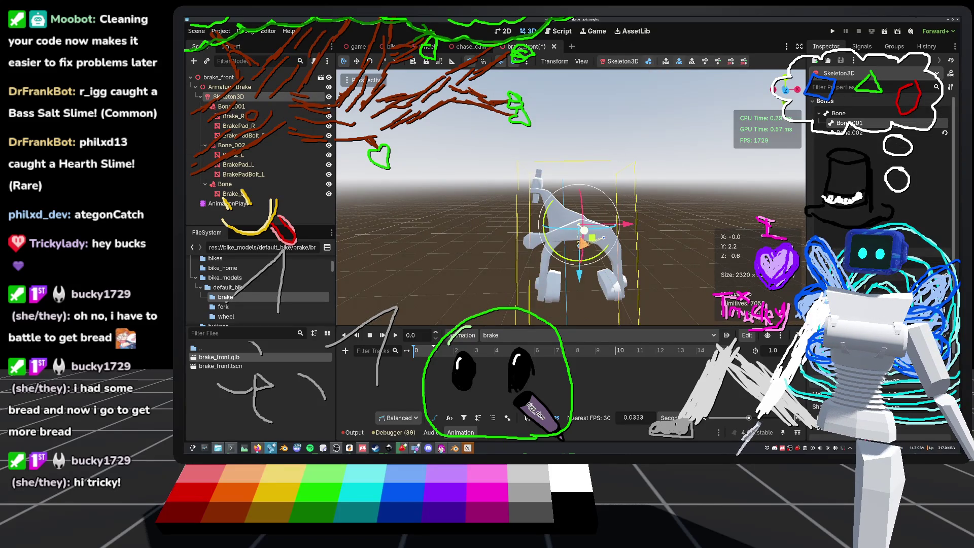
mouse_move(606, 195)
left_mouse_down()
mouse_move(609, 203)
mouse_move(594, 191)
left_mouse_up()
middle_click_drag(583, 228, 543, 228)
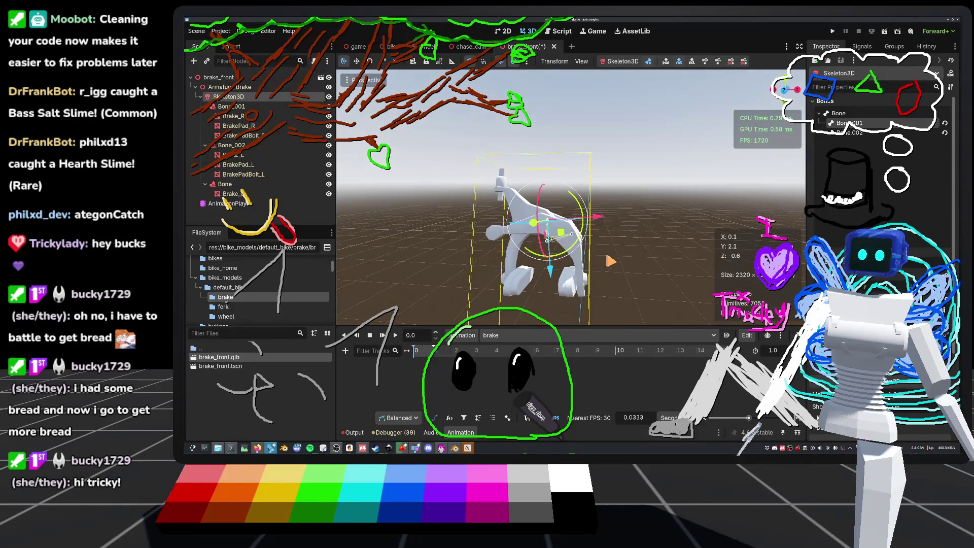
key("ctrl+s")
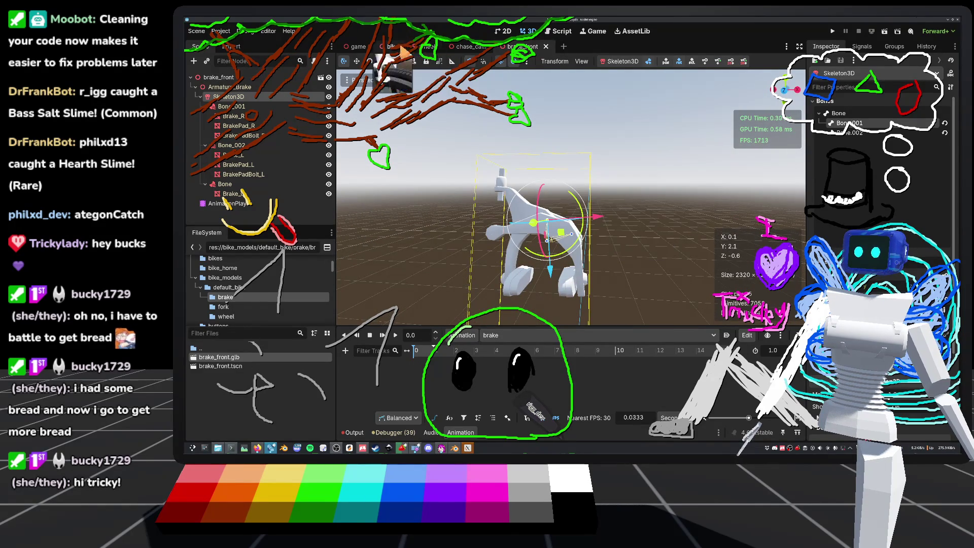
left_click(392, 46)
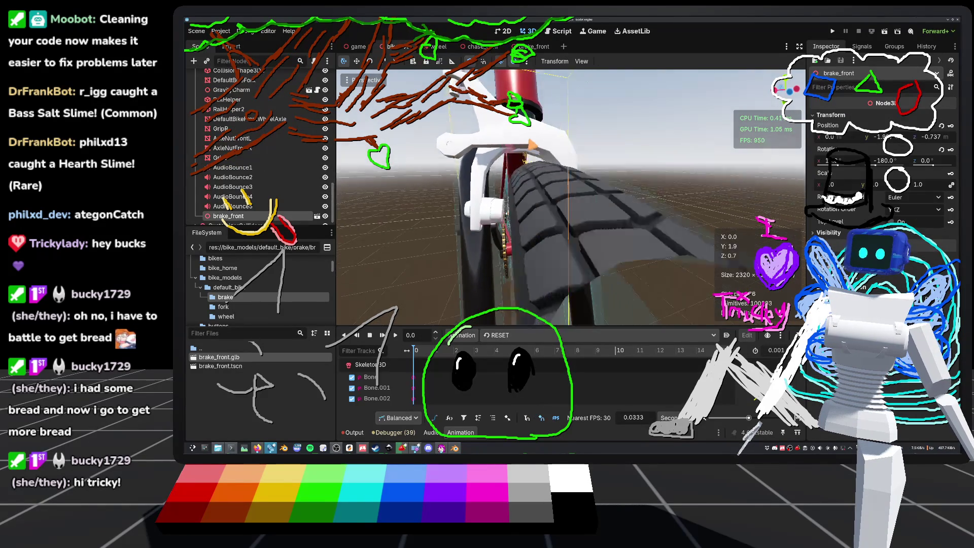
Back in brake_front, set the AnimationPlayer's Current Animation to RESET and save.
left_click(527, 47)
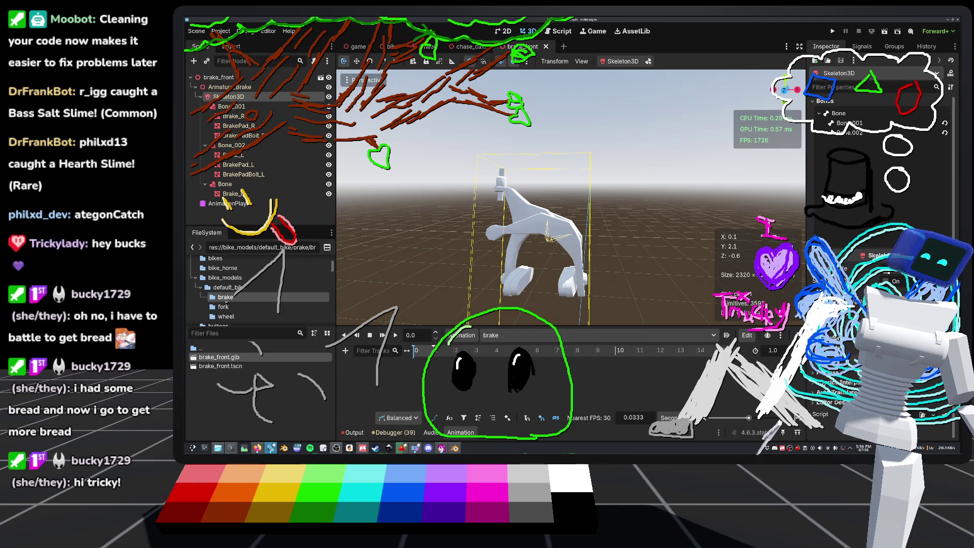
mouse_move(811, 202)
left_mouse_down()
mouse_move(497, 207)
mouse_move(811, 205)
left_mouse_up()
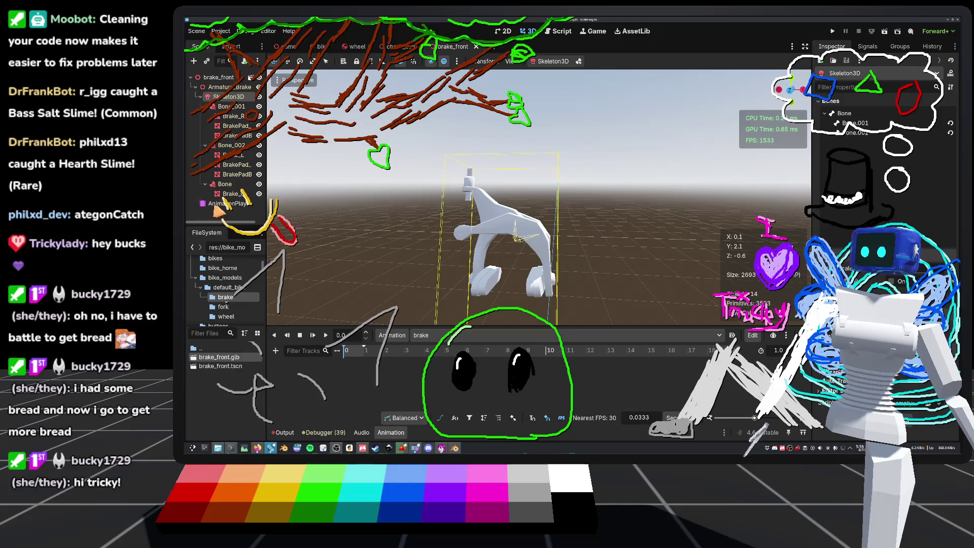
left_click(241, 203)
left_click(911, 117)
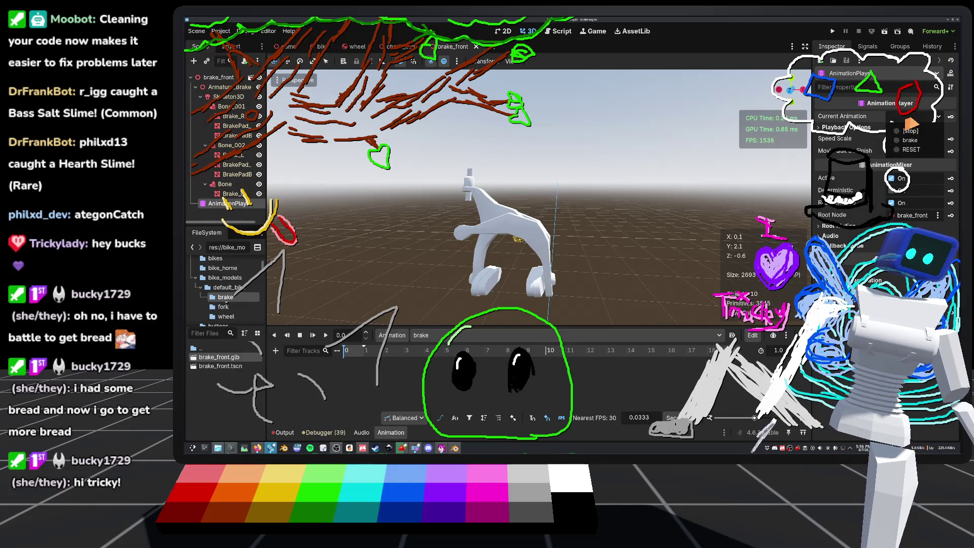
left_click(911, 154)
key("ctrl+s")
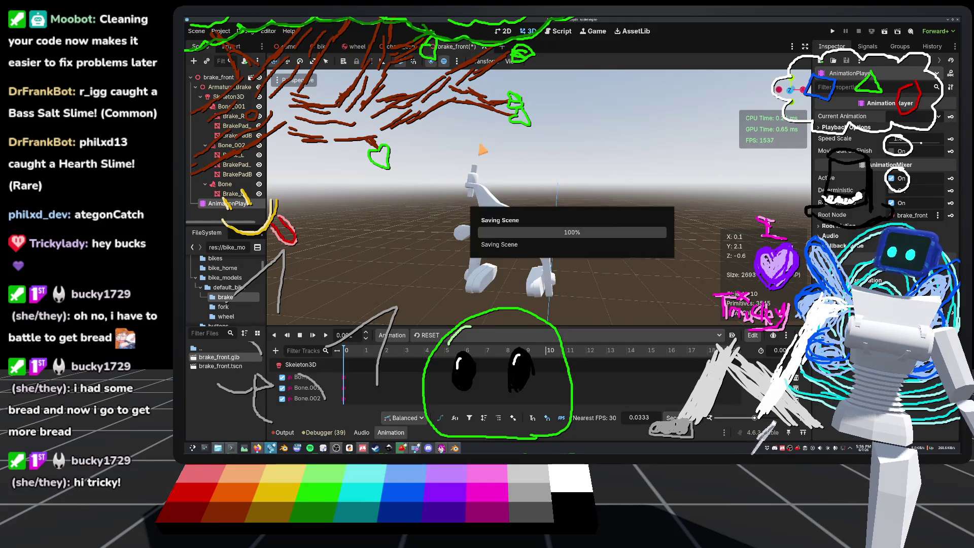
Preview the brake animation as current, then select the Skeleton3D node.
left_click(898, 116)
left_click(883, 146)
mouse_move(624, 197)
middle_mouse_down()
mouse_move(619, 187)
mouse_move(631, 184)
middle_mouse_up()
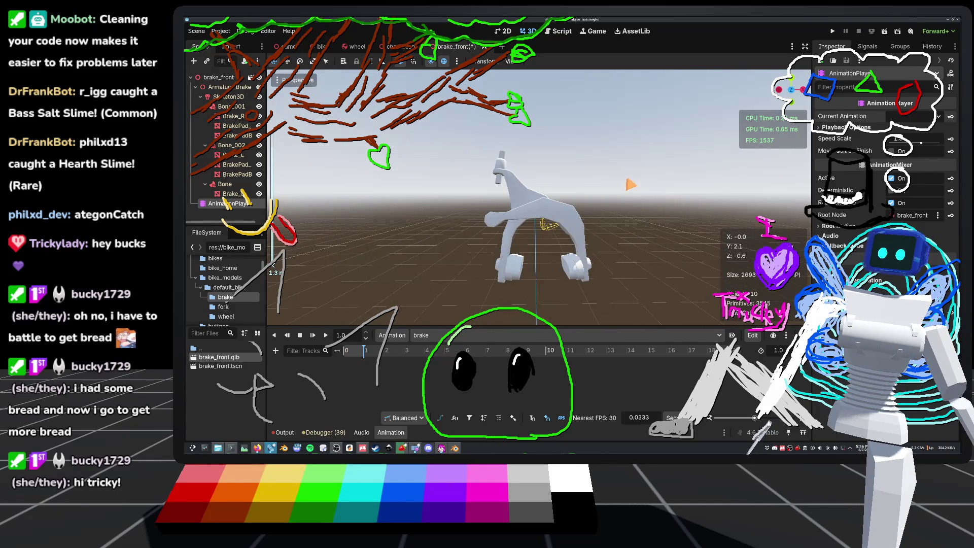
left_click(224, 98)
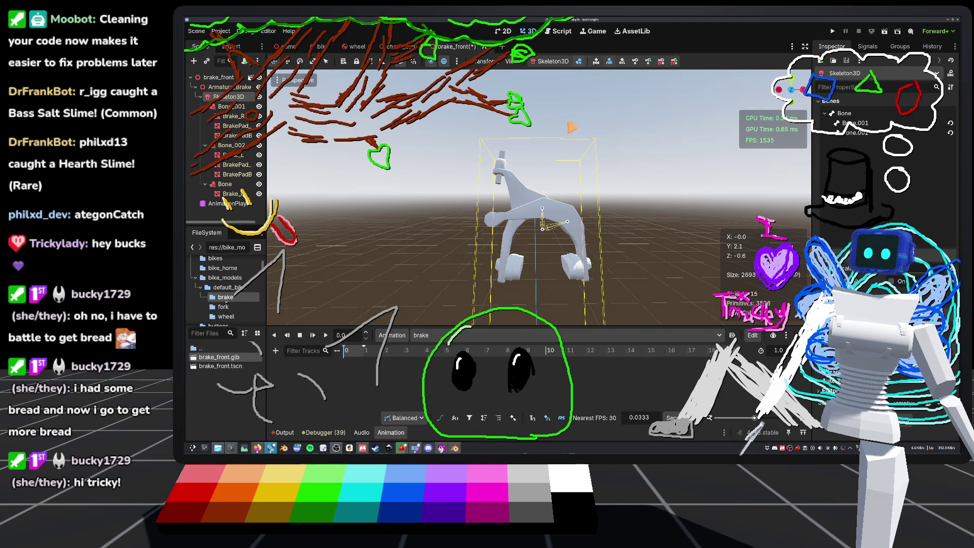
Rotate Bone.001 by 10°, insert keys creating three bone tracks, and save brake_front.
left_click(856, 122)
mouse_move(571, 229)
left_mouse_down()
mouse_move(555, 251)
mouse_move(530, 243)
left_mouse_up()
key("ctrl+s")
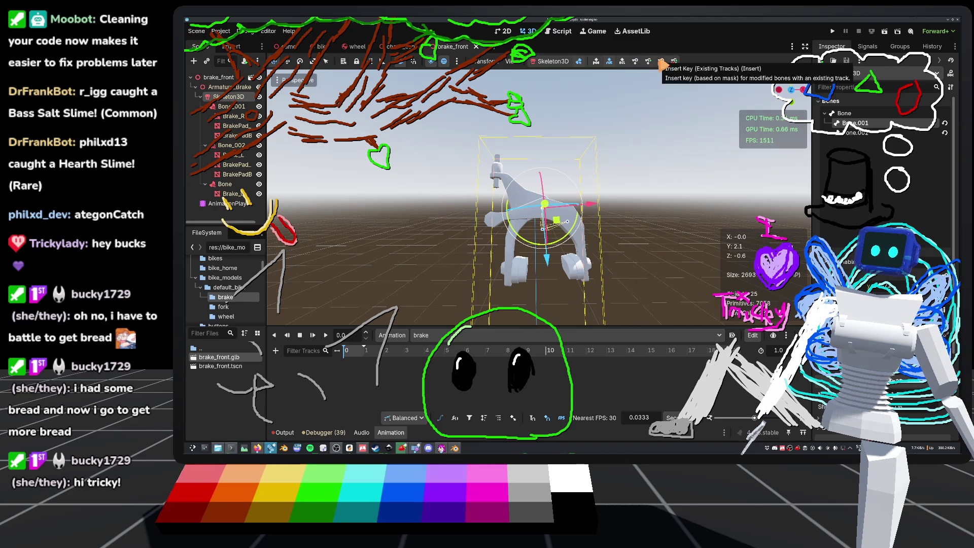
left_click(662, 62)
left_click(538, 258)
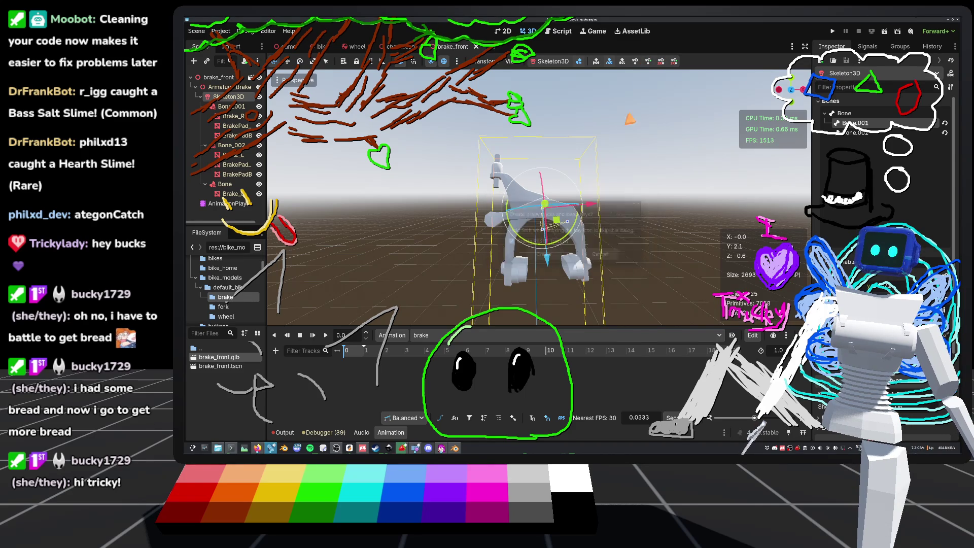
key("ctrl+s")
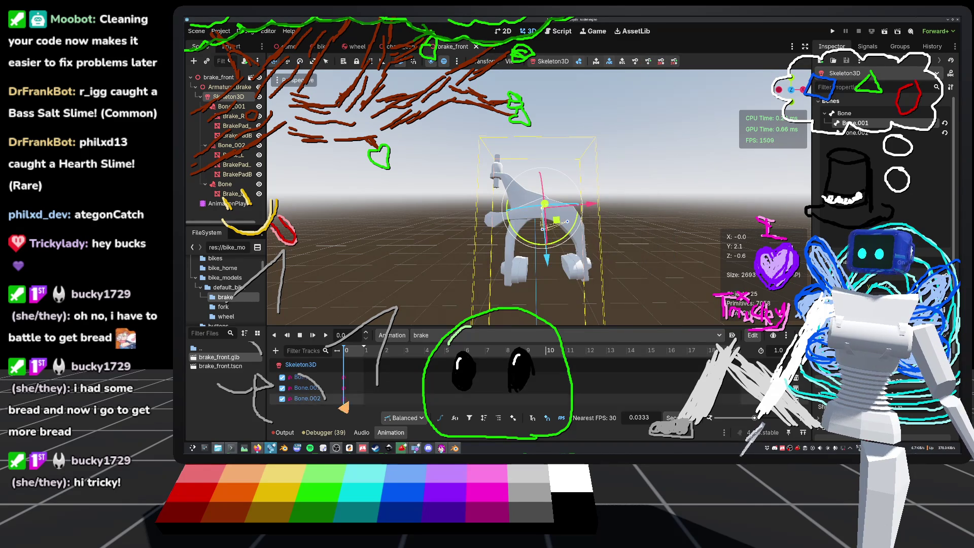
Compare the RESET pose, play brake as the current animation, save, and view the bike's fork.
middle_click_drag(538, 203, 528, 238)
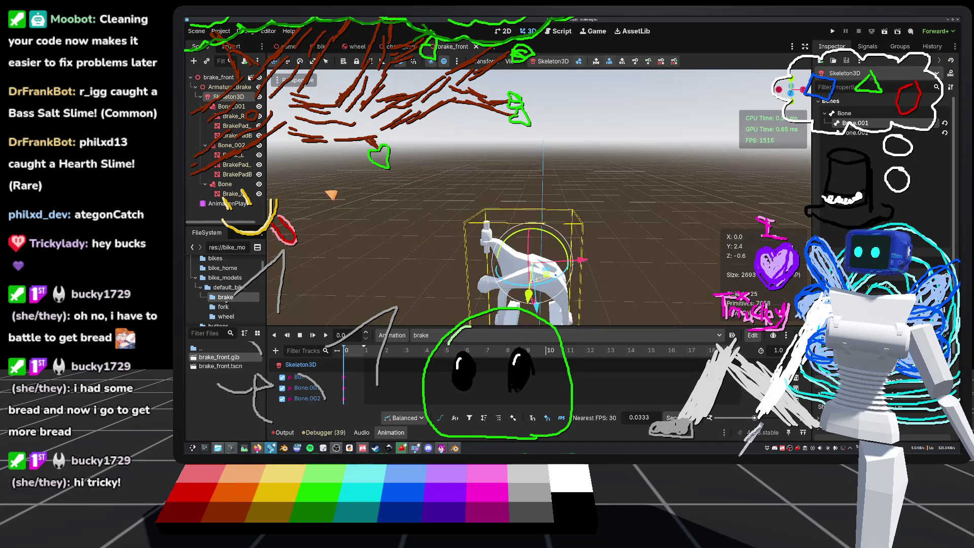
left_click(431, 335)
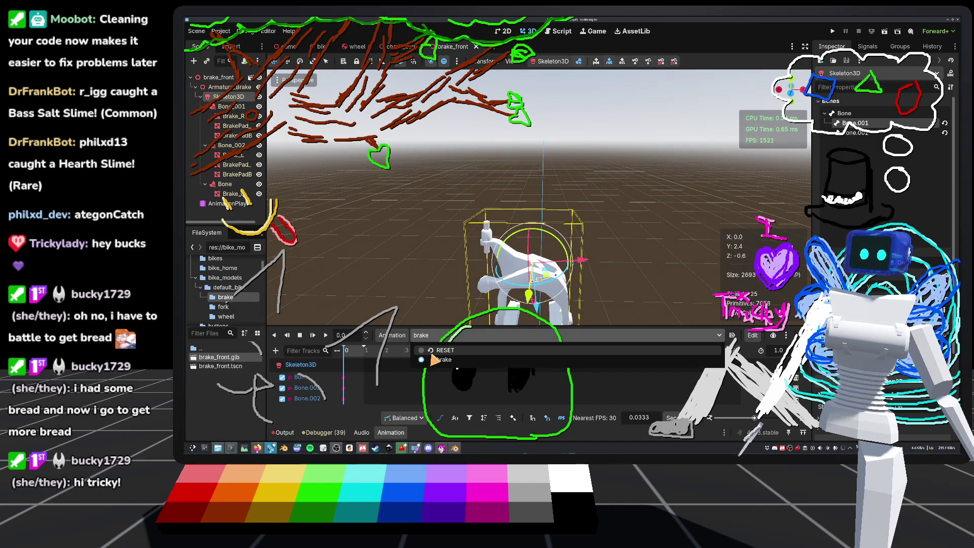
left_click(435, 360)
left_click(433, 337)
left_click(428, 364)
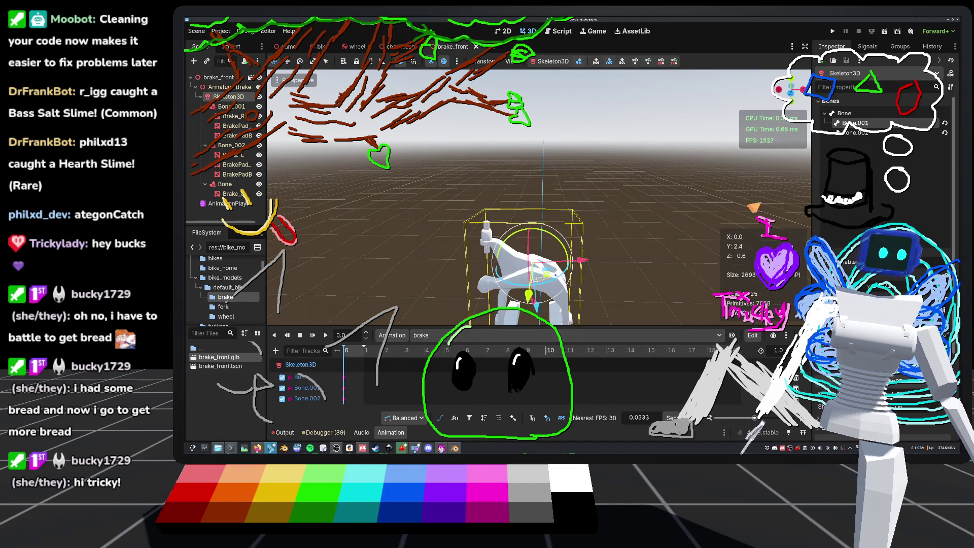
left_click(218, 204)
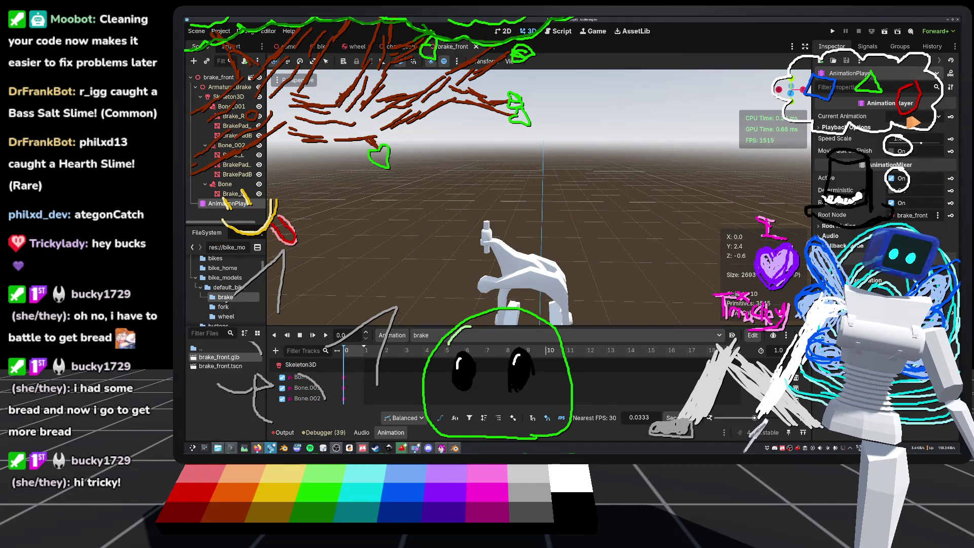
left_click(914, 120)
left_click(897, 148)
key("ctrl+s")
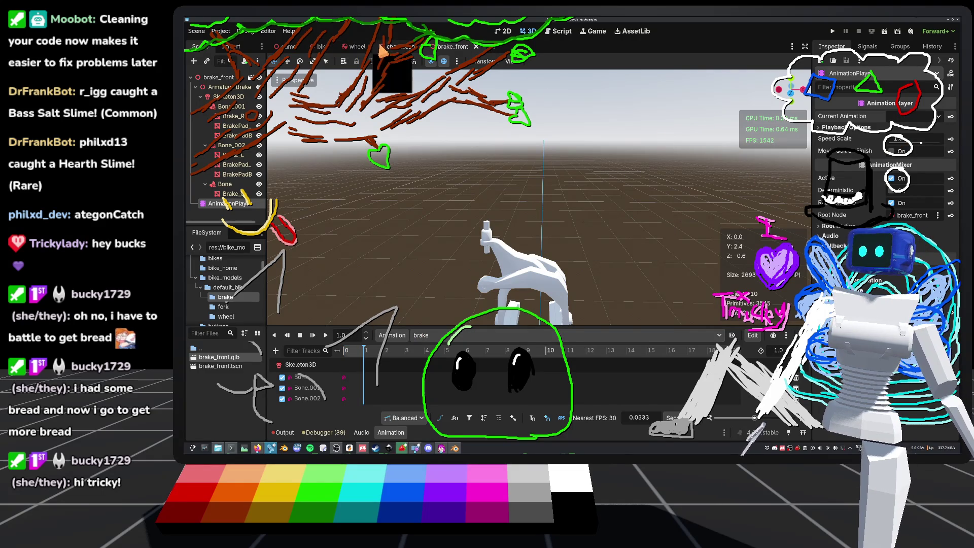
left_click(324, 47)
mouse_move(576, 167)
middle_mouse_down()
mouse_move(589, 157)
mouse_move(432, 92)
mouse_move(497, 81)
mouse_move(432, 81)
middle_mouse_up()
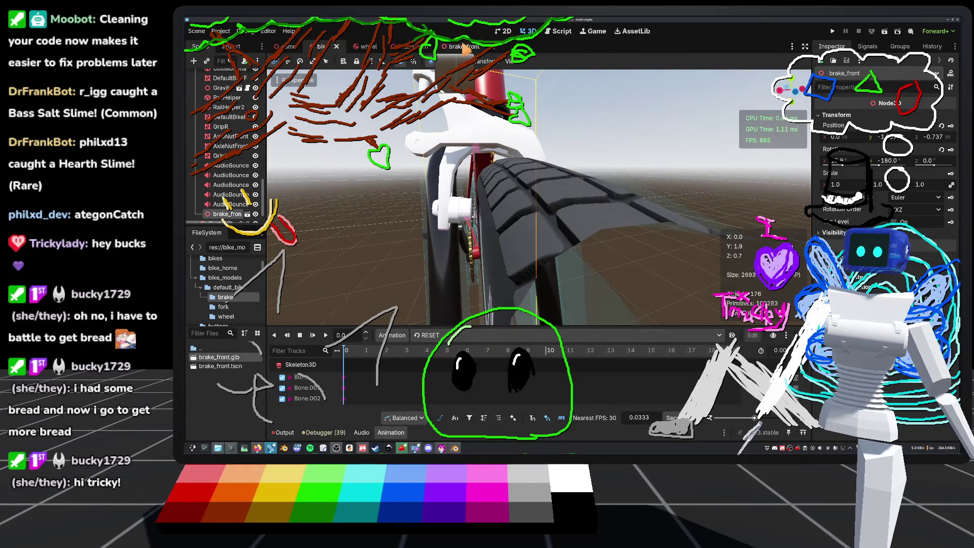
Turn on looping for the brake animation in brake_front and save.
left_click(459, 46)
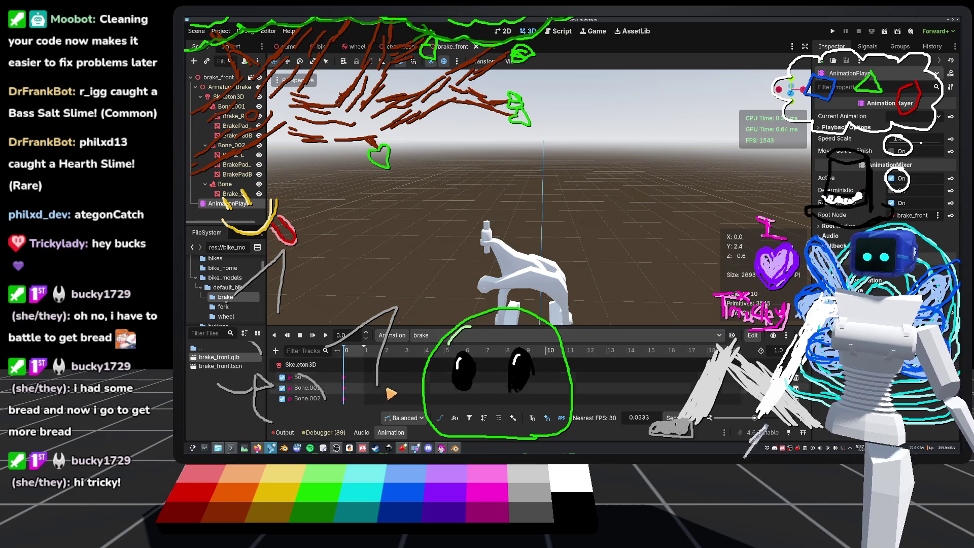
mouse_move(392, 326)
left_mouse_down()
mouse_move(406, 225)
mouse_move(426, 193)
left_mouse_up()
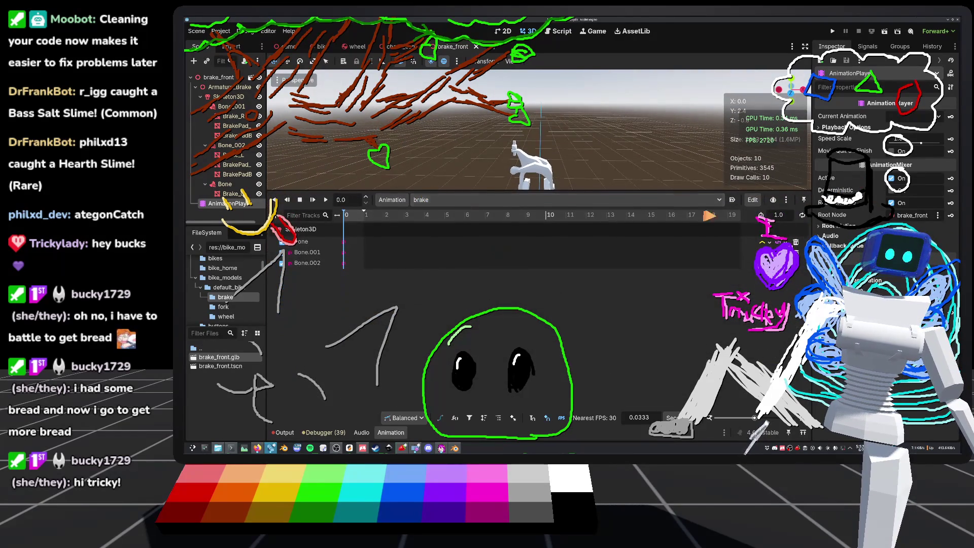
left_click(803, 216)
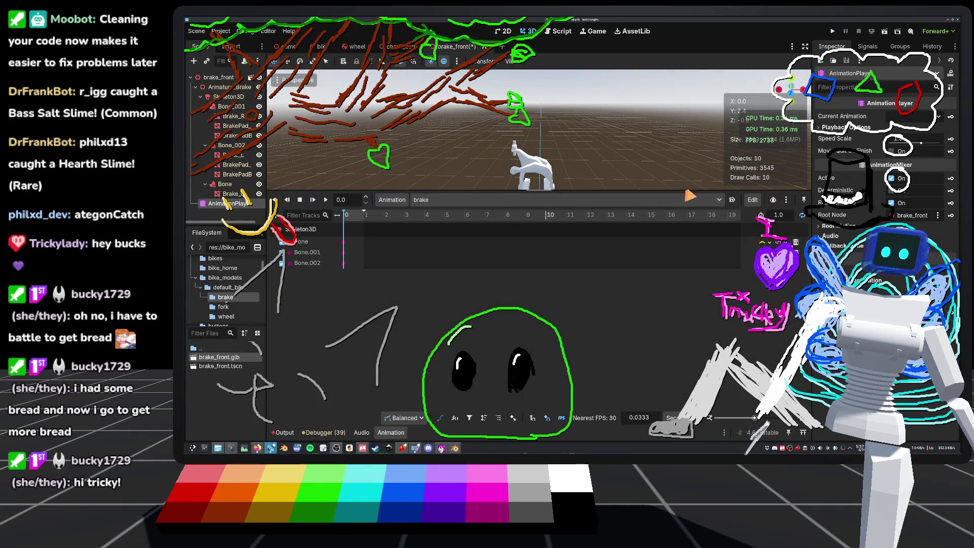
left_click_drag(691, 193, 680, 327)
key("ctrl+s")
Set brake as the AnimationPlayer's current animation, save, and show the bike scene.
scroll(659, 238, "up", 3)
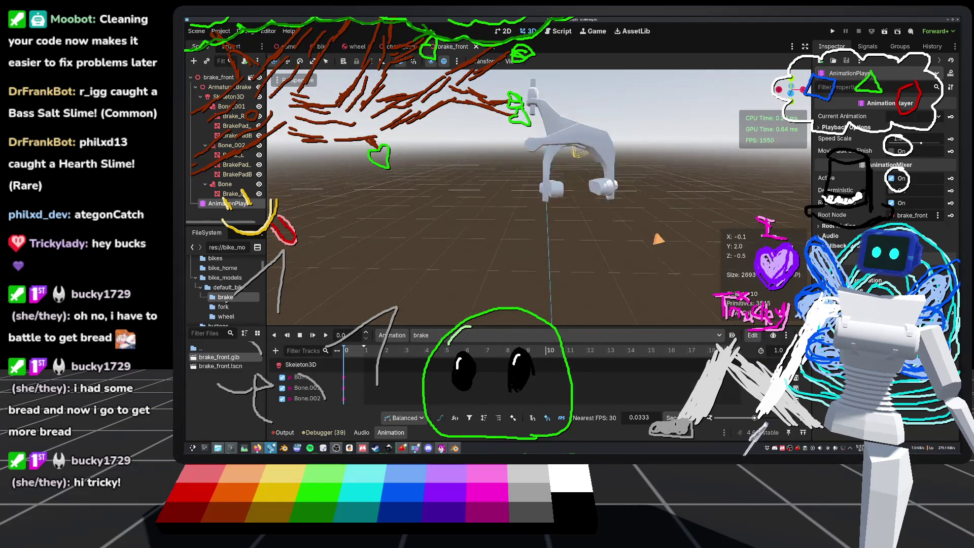
middle_click_drag(658, 237, 705, 241)
left_click(911, 116)
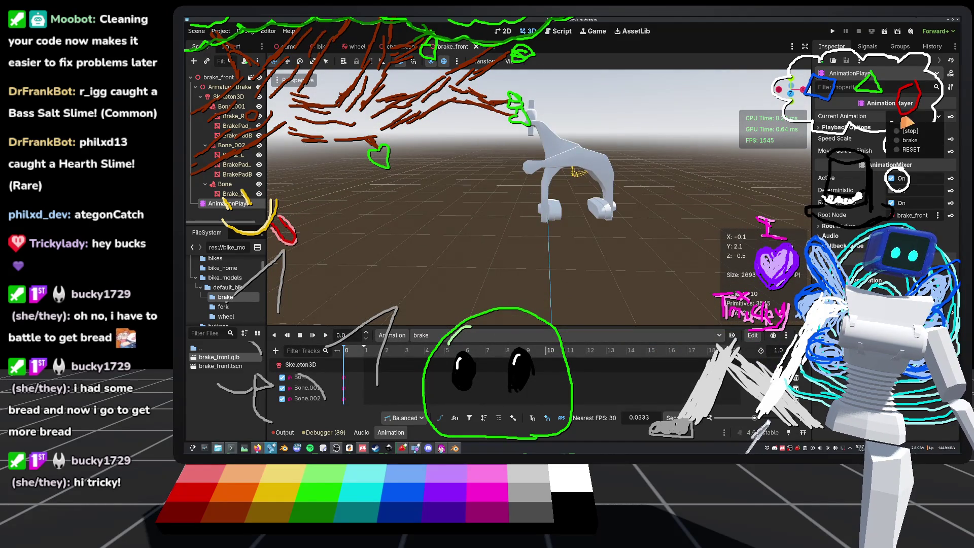
left_click(906, 142)
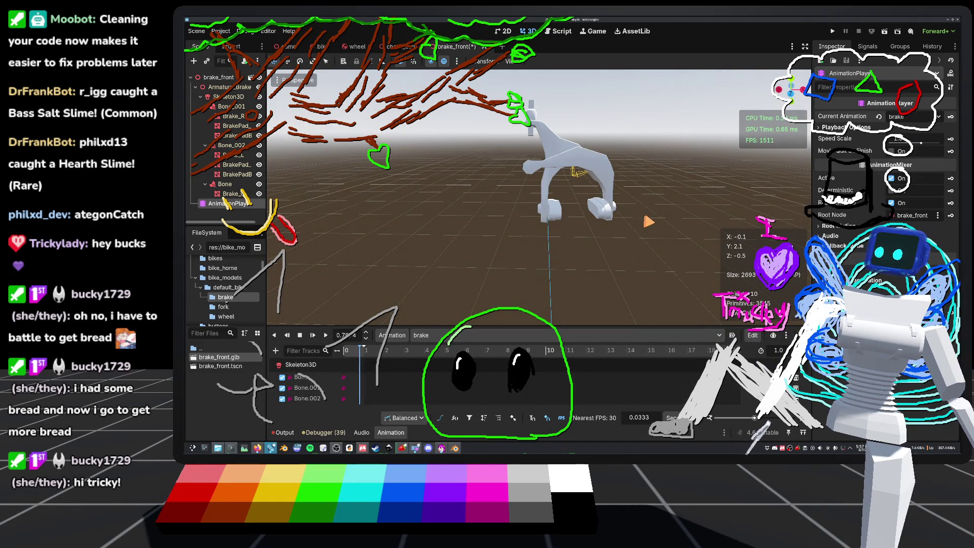
mouse_move(647, 219)
middle_mouse_down()
mouse_move(541, 271)
mouse_move(548, 262)
middle_mouse_up()
key("ctrl+s")
left_click(395, 46)
left_click(320, 46)
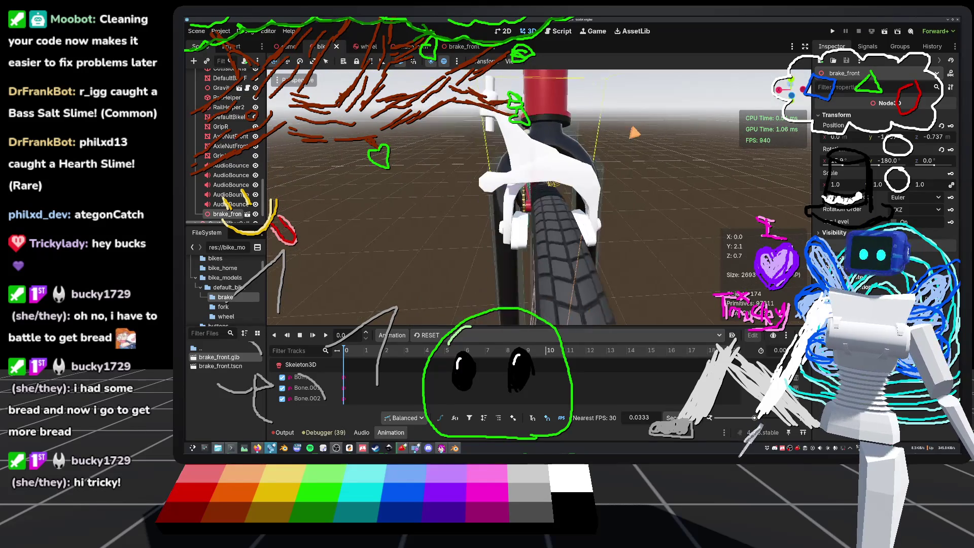
In brake_front, pick an option from the Current Animation list and save the scene.
left_click(464, 46)
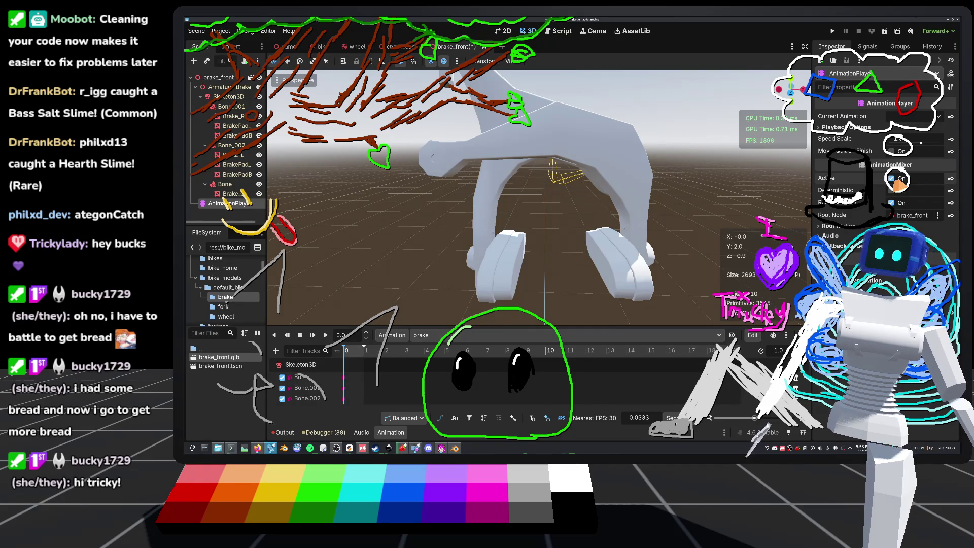
left_click(908, 116)
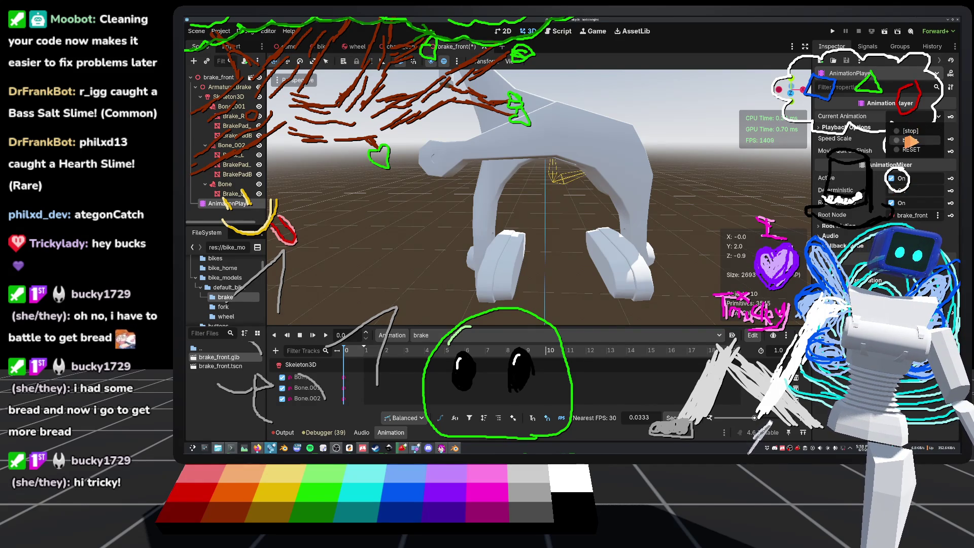
left_click(909, 148)
scroll(698, 219, "down", 5)
key("ctrl+s")
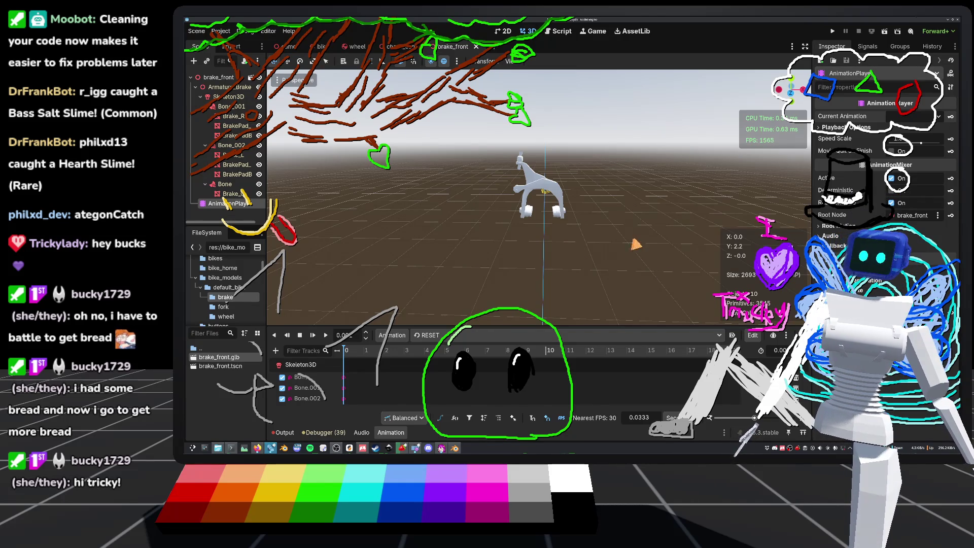
Zoom in and orbit around the brake caliper to inspect it from several sides.
scroll(538, 198, "up", 5)
middle_click_drag(538, 198, 487, 183)
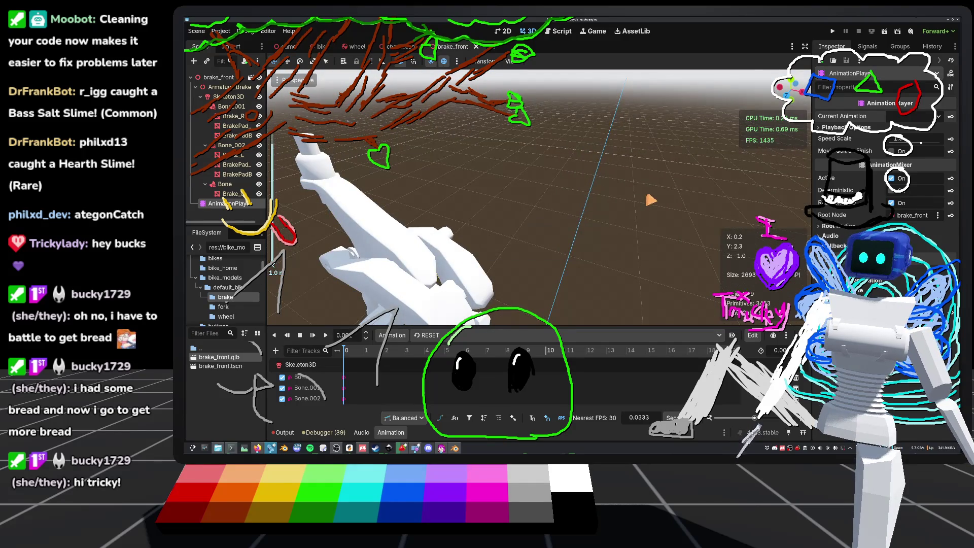
mouse_move(651, 199)
middle_mouse_down()
mouse_move(638, 121)
mouse_move(680, 173)
mouse_move(664, 178)
mouse_move(705, 179)
middle_mouse_up()
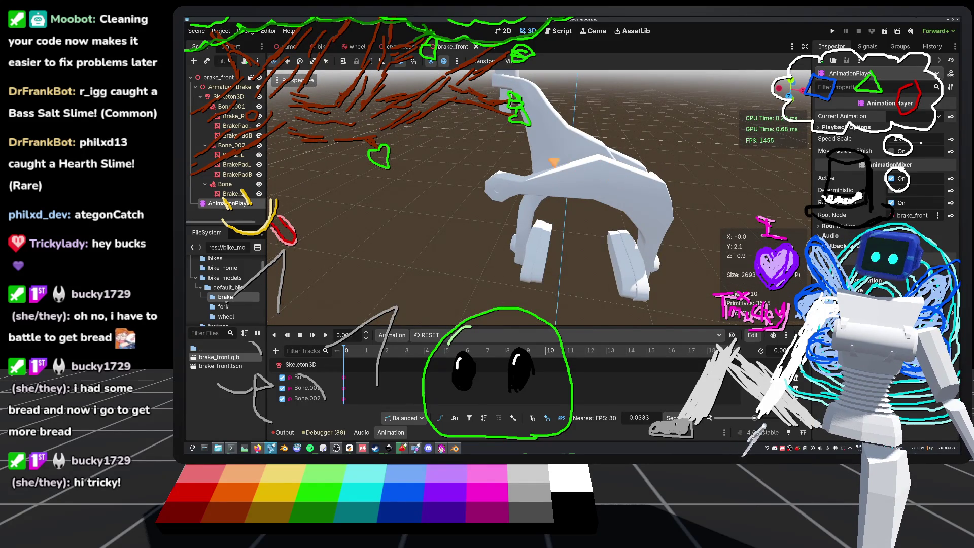
middle_click_drag(620, 171, 626, 207)
mouse_move(559, 196)
middle_mouse_down()
mouse_move(536, 195)
mouse_move(601, 199)
mouse_move(587, 198)
middle_mouse_up()
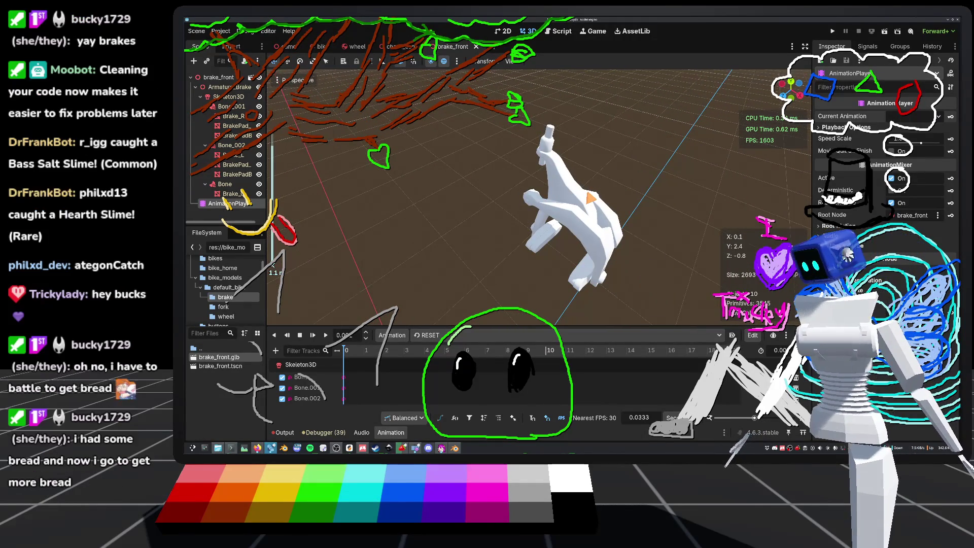
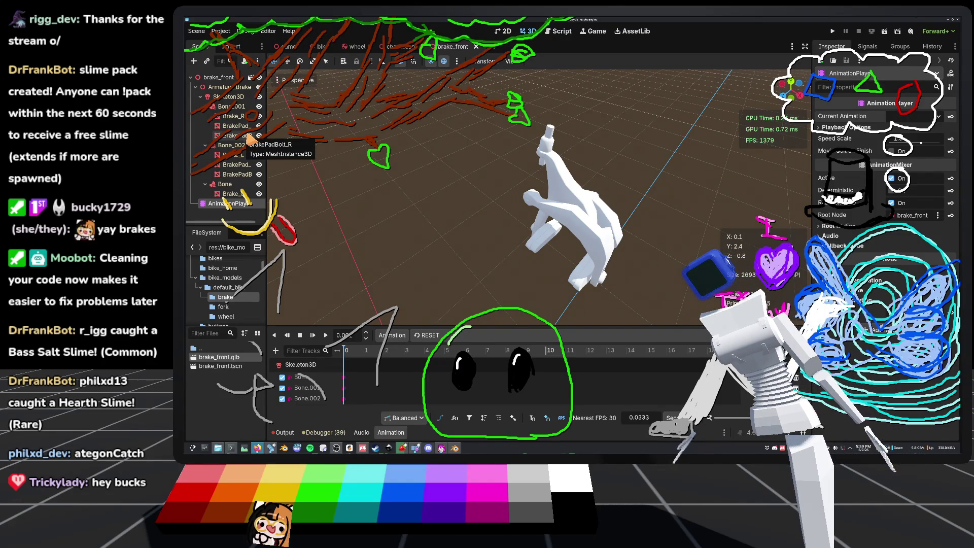
Orbit and zoom around the rigged brake to inspect it from above, below and the side.
mouse_move(396, 119)
middle_mouse_down()
mouse_move(546, 163)
mouse_move(513, 167)
mouse_move(537, 152)
mouse_move(560, 155)
middle_mouse_up()
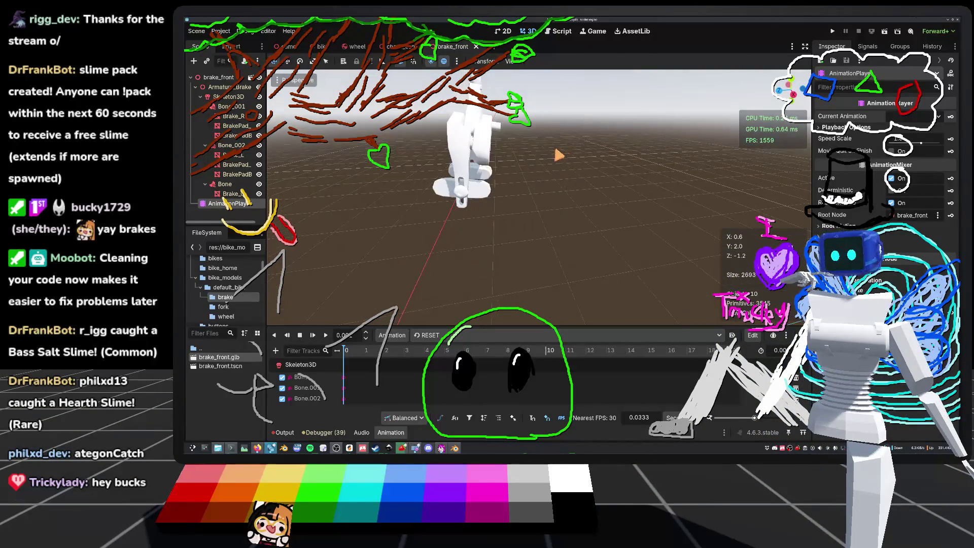
scroll(558, 168, "up", 2)
scroll(558, 167, "up", 2)
middle_click_drag(559, 167, 634, 159)
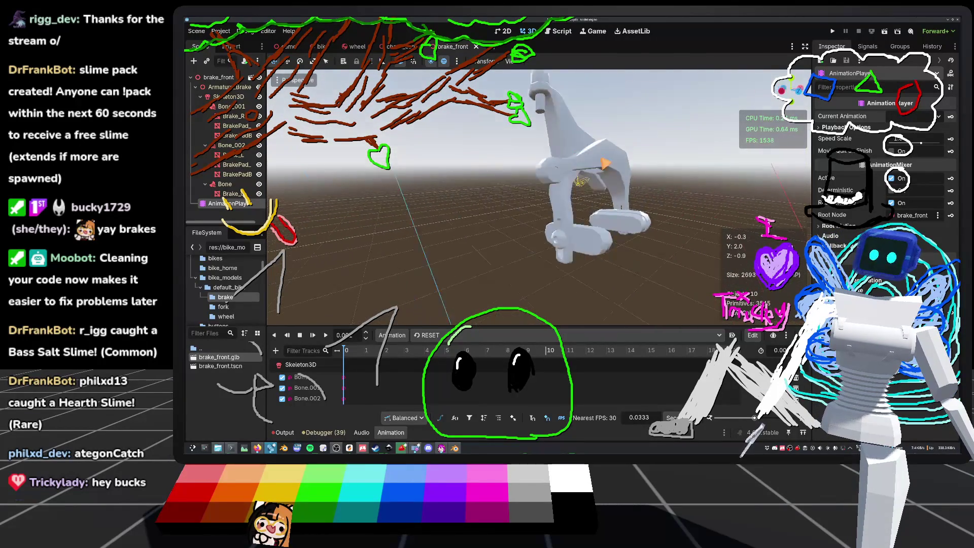
mouse_move(572, 161)
middle_mouse_down()
mouse_move(523, 159)
mouse_move(563, 189)
mouse_move(555, 178)
mouse_move(623, 164)
mouse_move(607, 124)
middle_mouse_up()
scroll(538, 198, "down", 3)
mouse_move(574, 218)
middle_mouse_down()
mouse_move(559, 175)
mouse_move(538, 195)
mouse_move(592, 199)
mouse_move(557, 207)
mouse_move(578, 207)
middle_mouse_up()
scroll(564, 211, "up", 2)
scroll(577, 207, "up", 3)
scroll(577, 207, "down", 4)
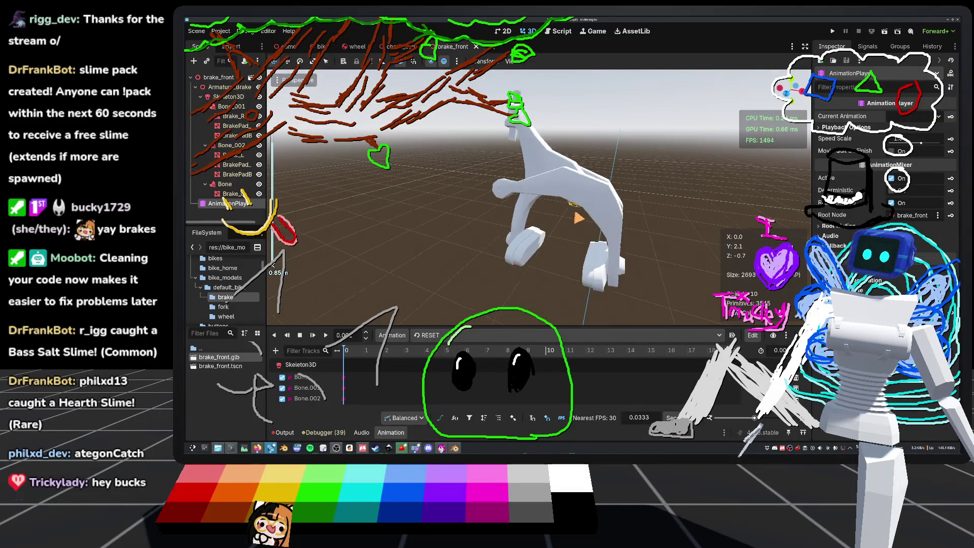
scroll(579, 217, "down", 1)
mouse_move(579, 218)
middle_mouse_down()
mouse_move(607, 220)
mouse_move(585, 237)
middle_mouse_up()
scroll(594, 226, "up", 3)
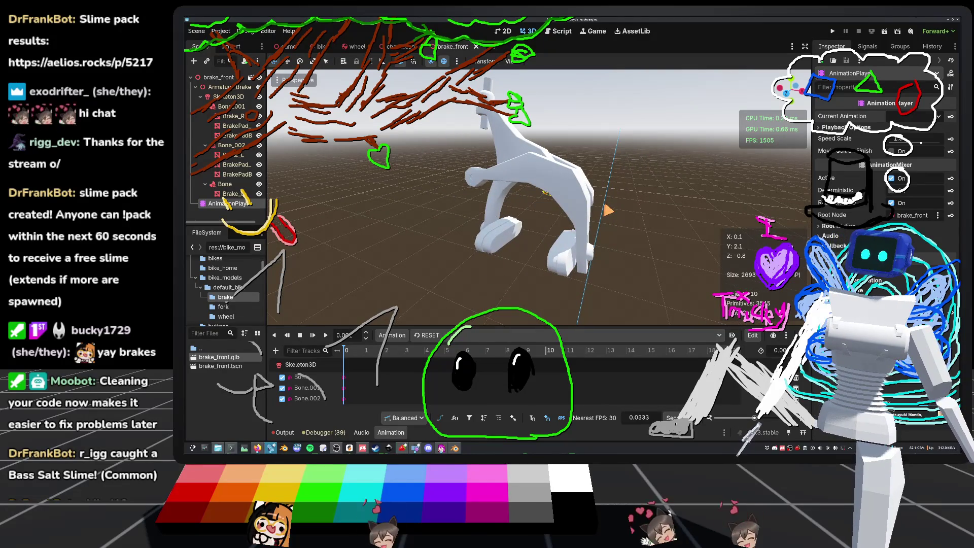
scroll(538, 203, "down", 2)
Save the brake_front scene and bring up Blender showing the bicycle's front brake.
middle_click_drag(538, 203, 553, 203)
mouse_move(630, 205)
middle_mouse_down()
mouse_move(583, 220)
mouse_move(603, 216)
middle_mouse_up()
scroll(603, 215, "up", 1)
scroll(602, 215, "up", 2)
key("ctrl+s")
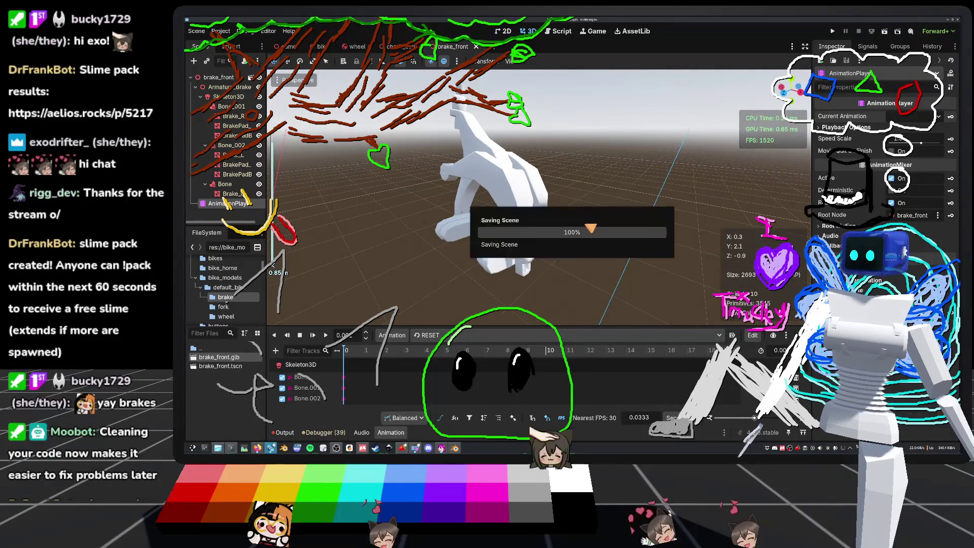
left_click(467, 448)
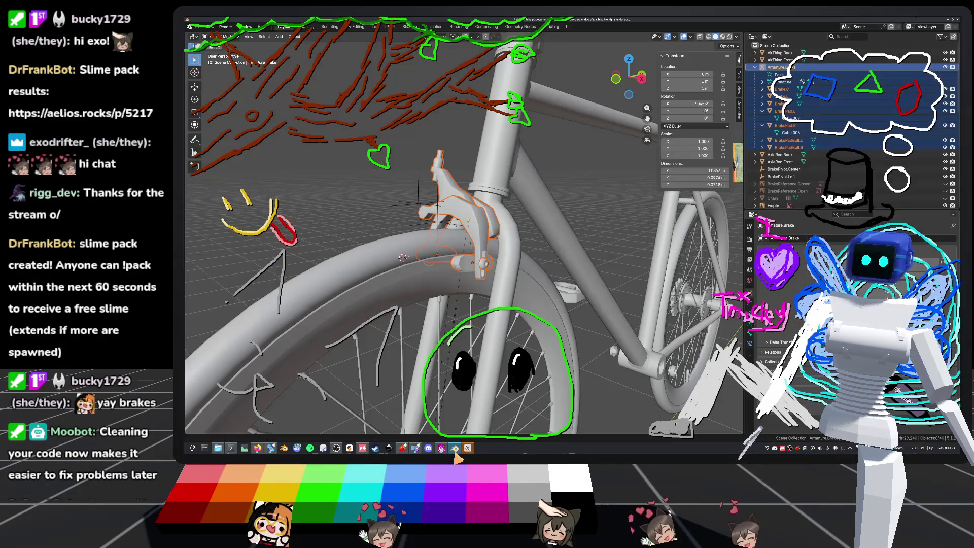
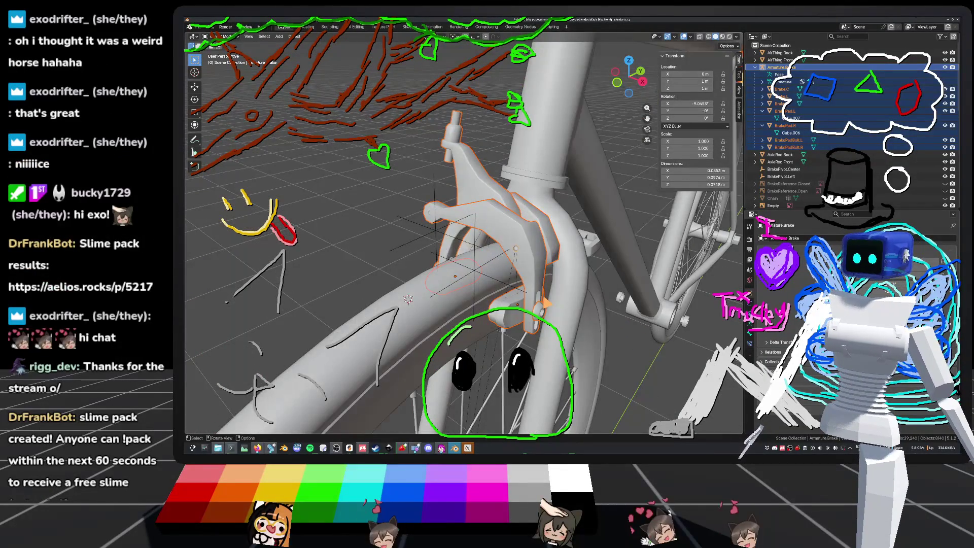
scroll(464, 234, "down", 3)
middle_click_drag(464, 233, 437, 284)
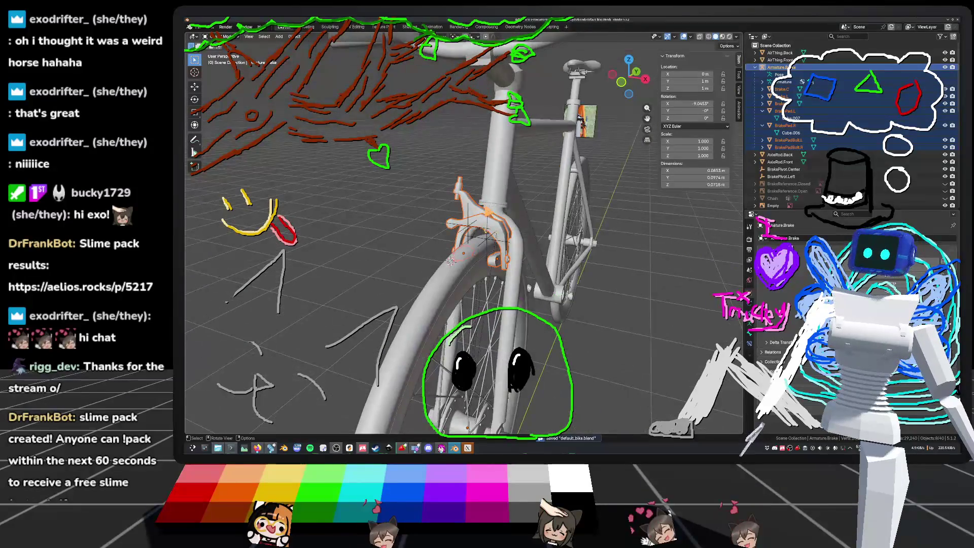
scroll(424, 316, "up", 3)
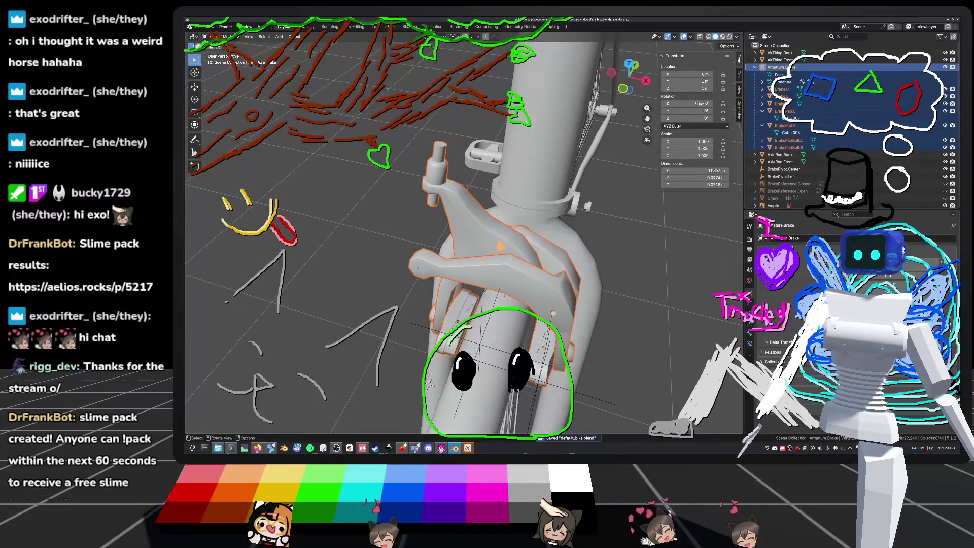
mouse_move(449, 300)
middle_mouse_down()
mouse_move(308, 339)
mouse_move(325, 361)
mouse_move(467, 310)
mouse_move(536, 270)
mouse_move(578, 316)
middle_mouse_up()
mouse_move(495, 357)
middle_mouse_down()
mouse_move(529, 336)
mouse_move(459, 348)
middle_mouse_up()
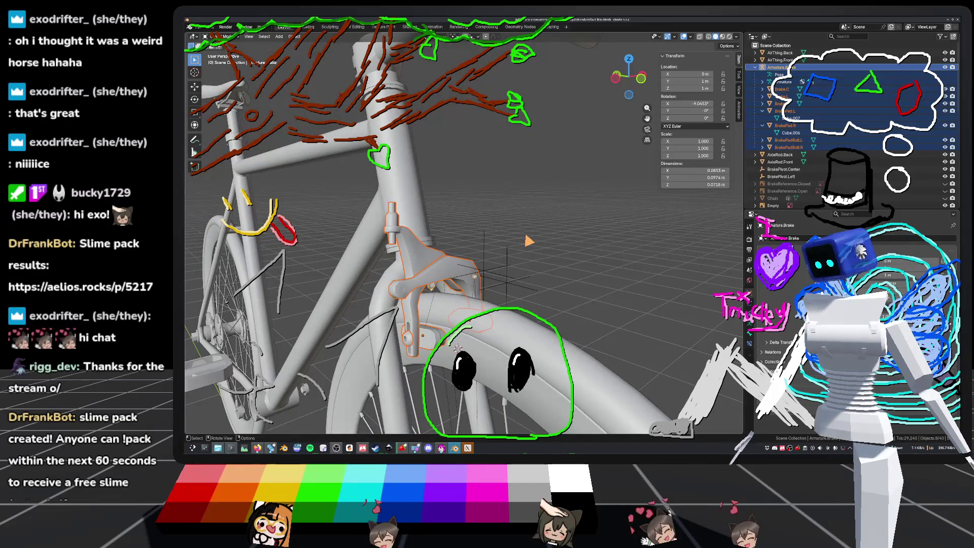